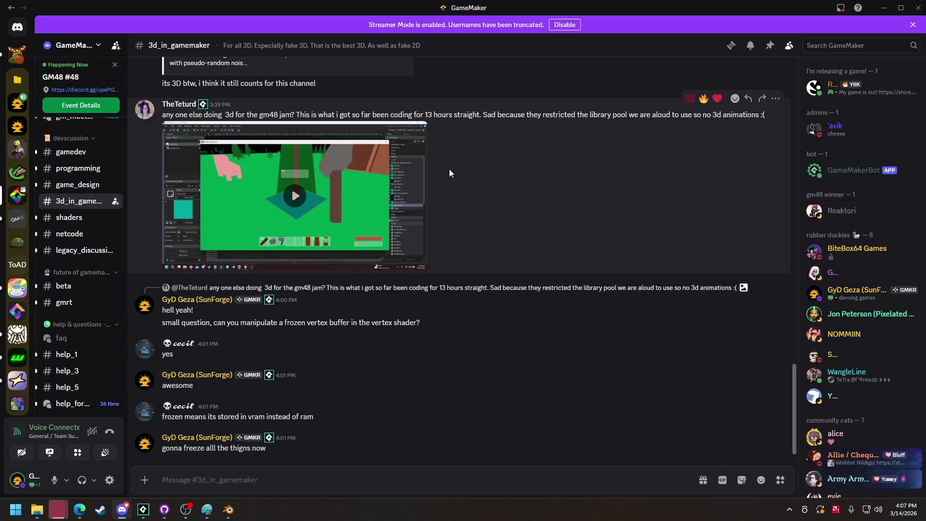
- Minimize Discord to bring the GameMaker project back into view
{"action": "left_click", "coordinate": [889, 13]}
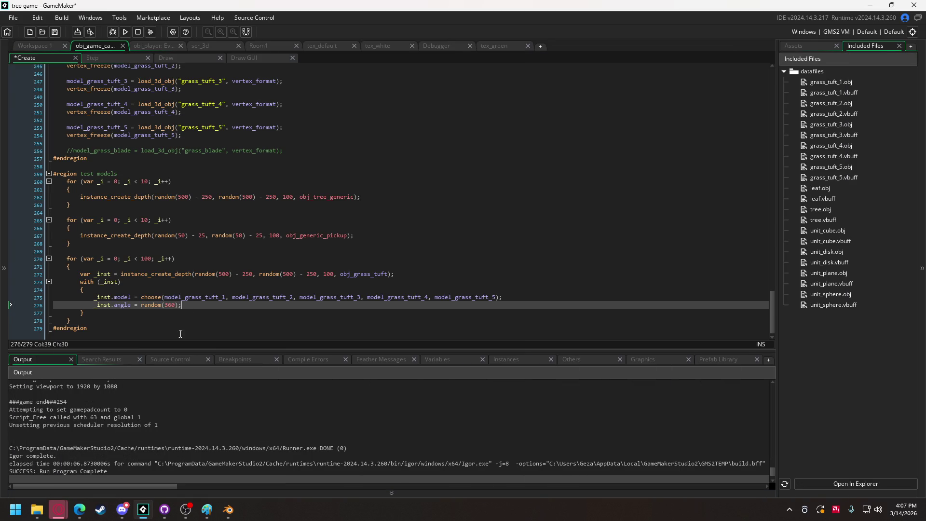
- Show the project tree in the Asset Browser and bring up the Props folder's options
{"action": "mouse_move", "coordinate": [145, 233]}
{"action": "left_click", "coordinate": [801, 46]}
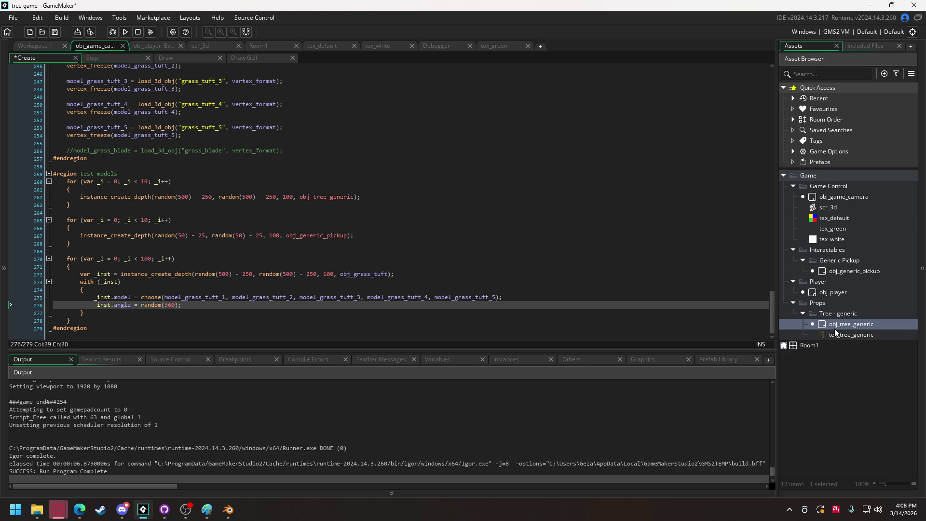
{"action": "right_click", "coordinate": [822, 303]}
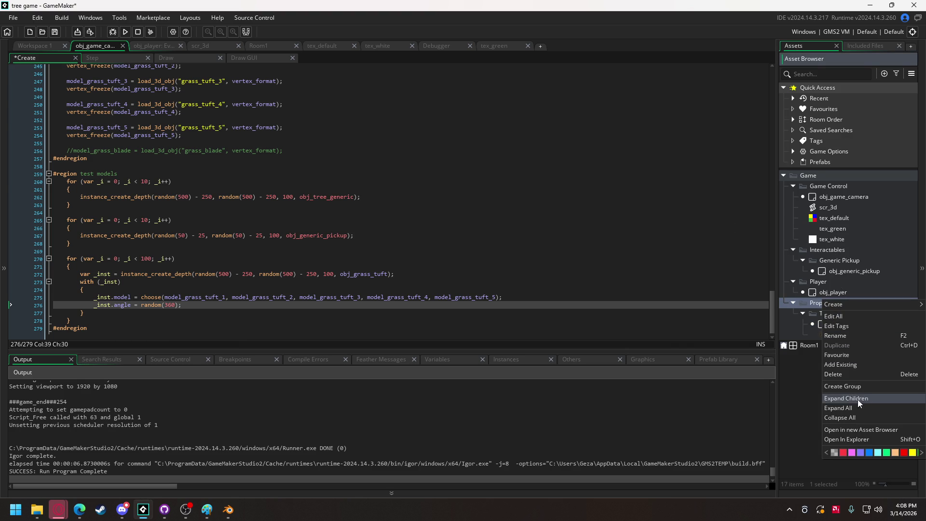
- Add a Grass group under Props holding a new obj_grass object, then reopen its editor
{"action": "left_click", "coordinate": [856, 386]}
{"action": "type", "text": "Grass"}
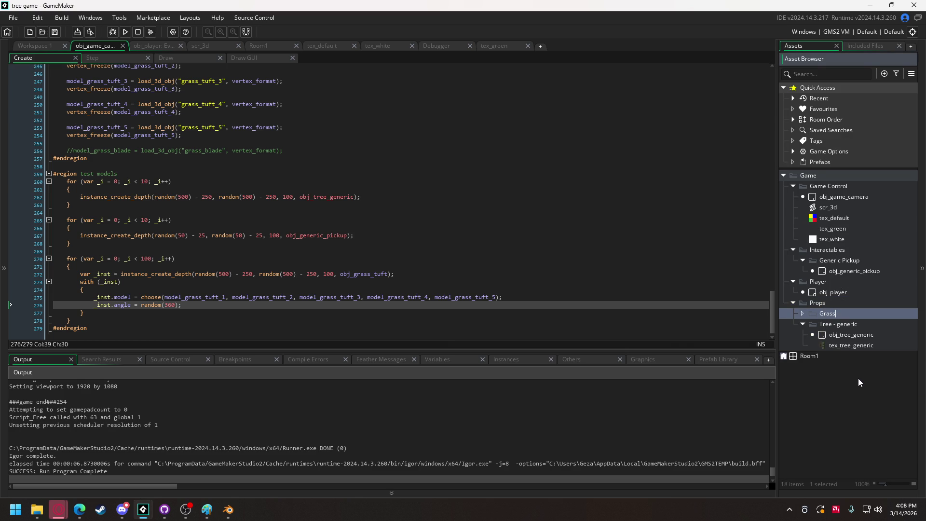
{"action": "right_click", "coordinate": [847, 313]}
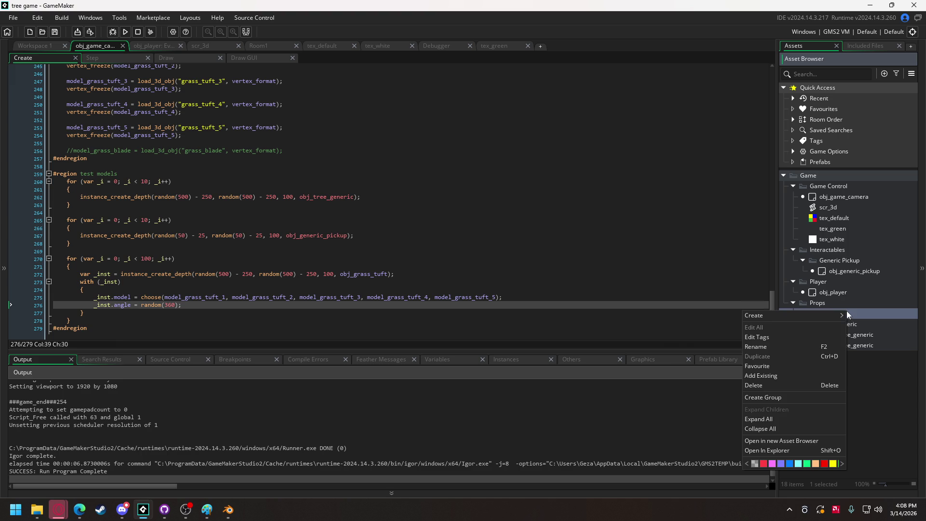
{"action": "mouse_move", "coordinate": [793, 316]}
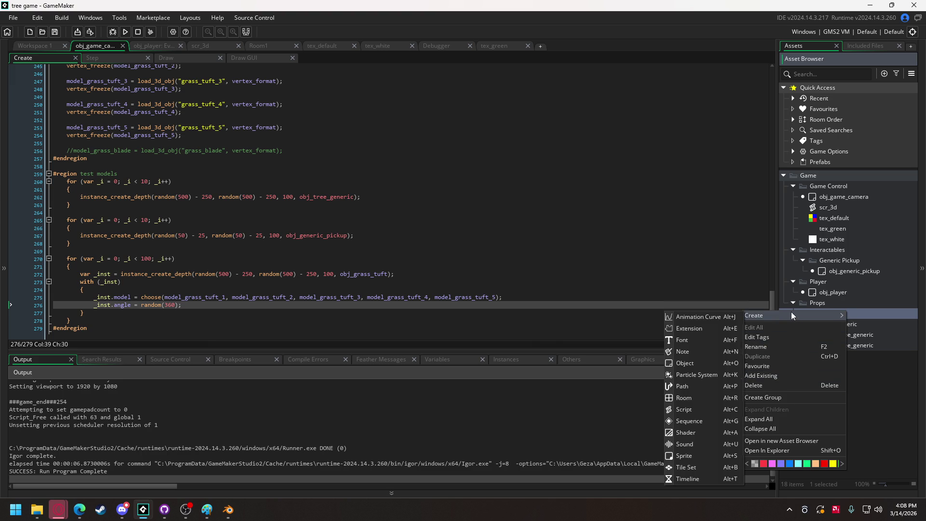
{"action": "left_click", "coordinate": [705, 364]}
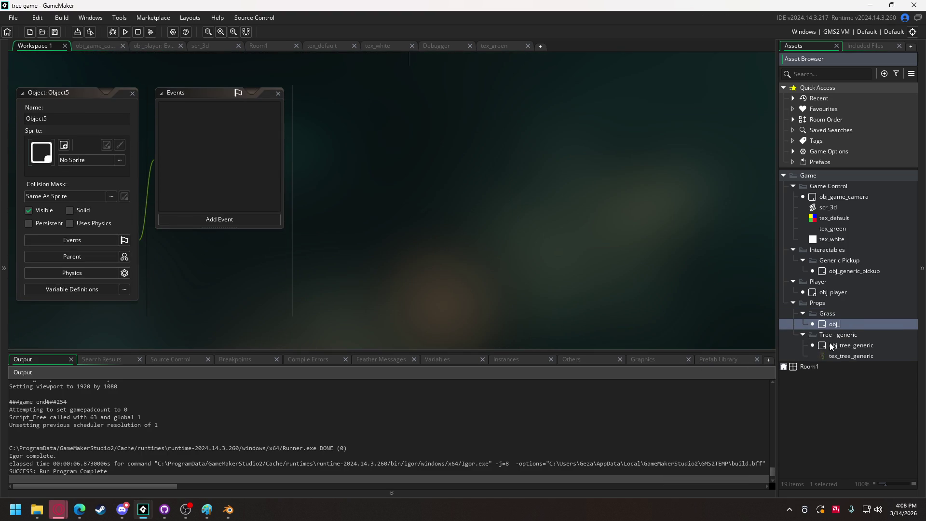
{"action": "key", "text": "Return"}
{"action": "left_click", "coordinate": [107, 46]}
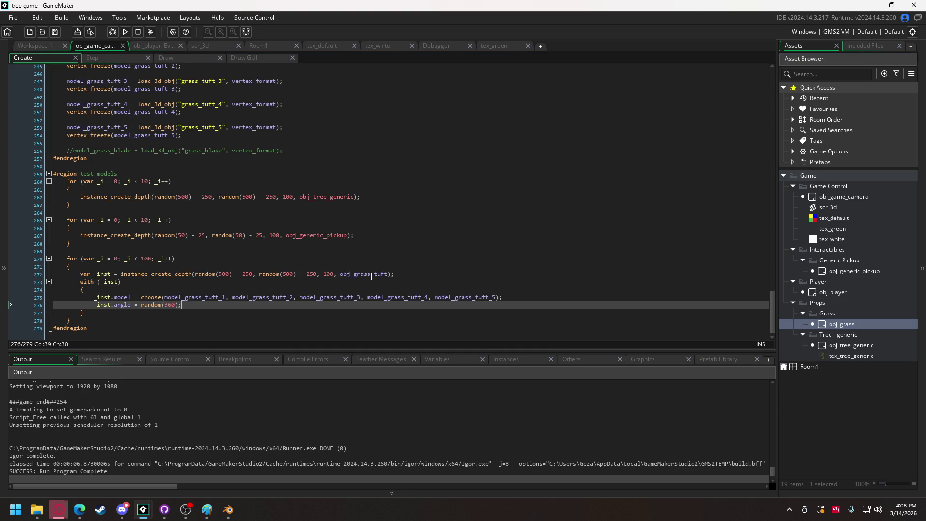
{"action": "double_click", "coordinate": [855, 324]}
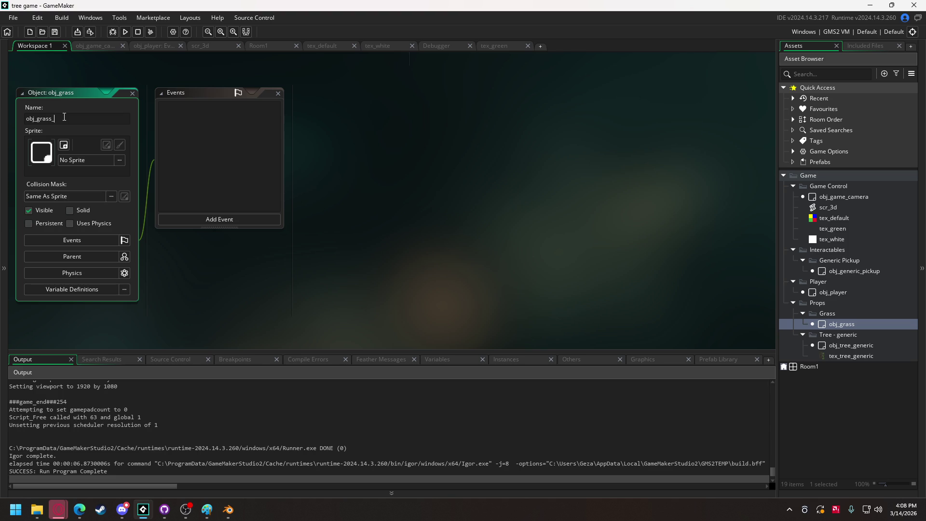
- Rename the object to obj_grass_tuft and add a Create event
{"action": "type", "text": "uft"}
{"action": "key", "text": "Return"}
{"action": "left_click", "coordinate": [201, 218]}
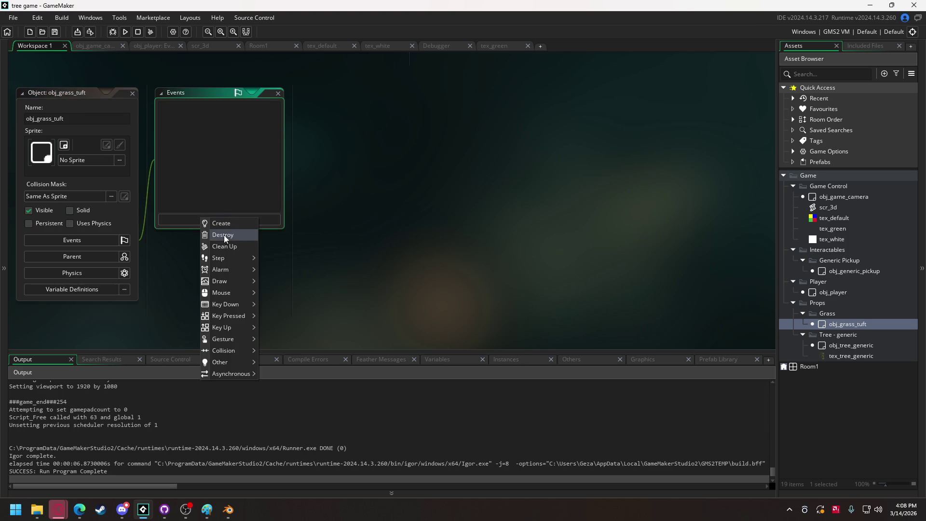
{"action": "left_click", "coordinate": [228, 228]}
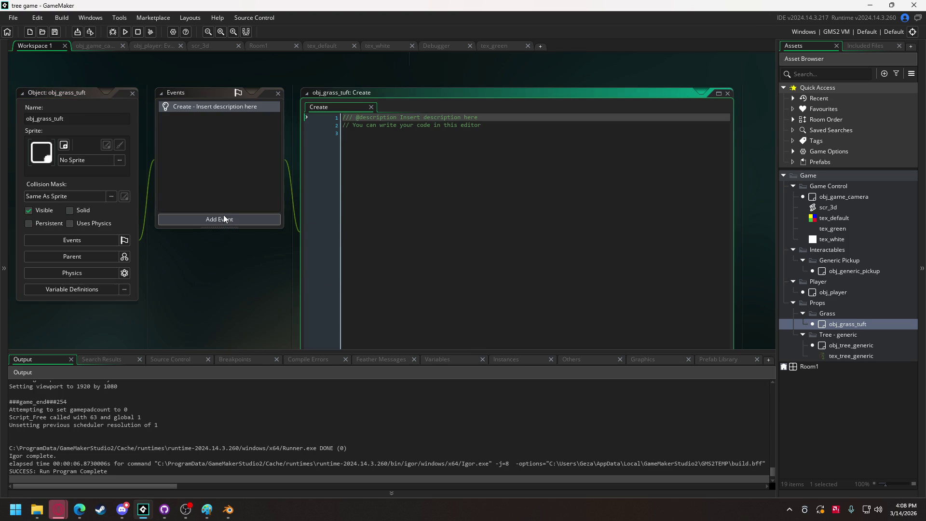
- Replace the default Create code with angle = 0; and model = undefined;
{"action": "left_click_drag", "start_coordinate": [373, 132], "coordinate": [337, 120]}
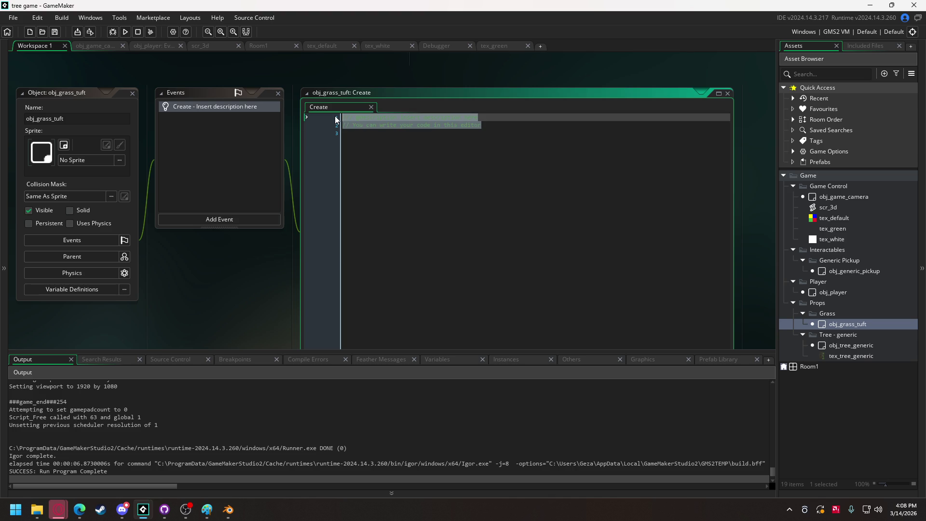
{"action": "type", "text": "angle = 0;"}
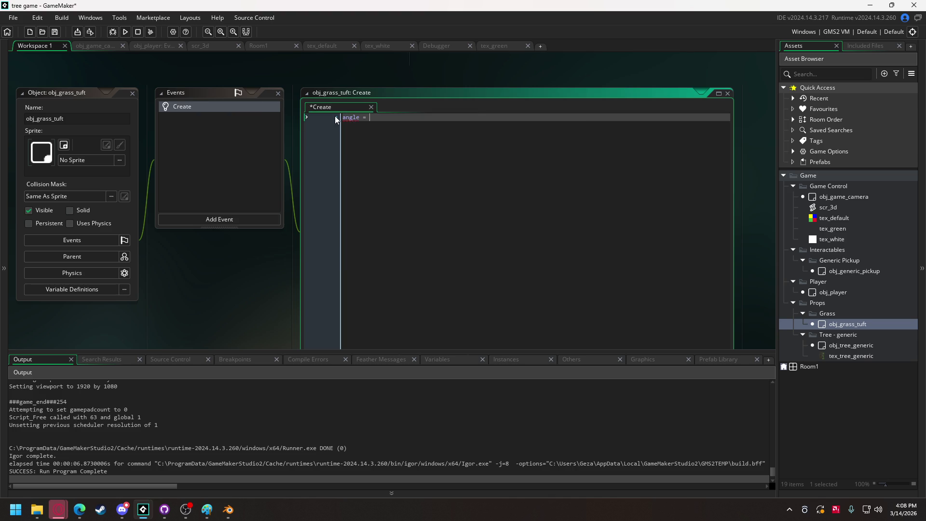
{"action": "key", "text": "Return"}
{"action": "type", "text": "model = undefined"}
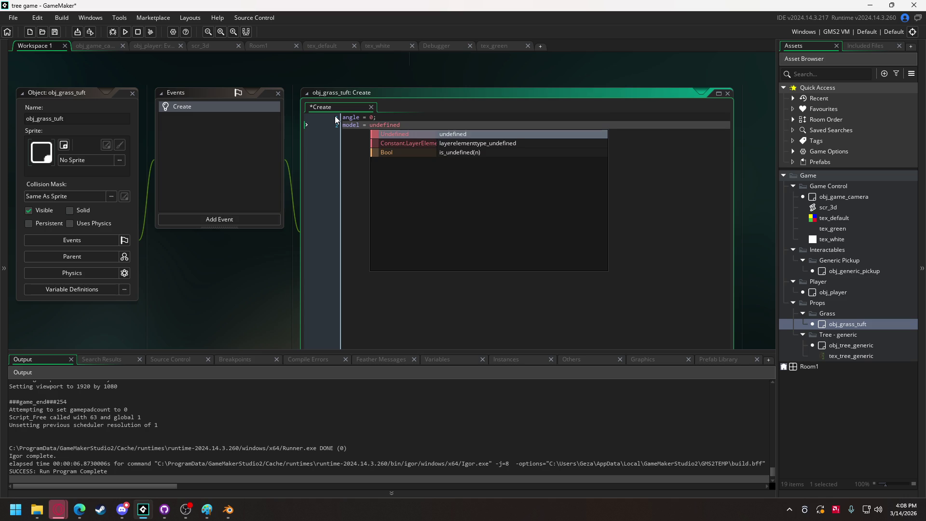
{"action": "type", "text": ";"}
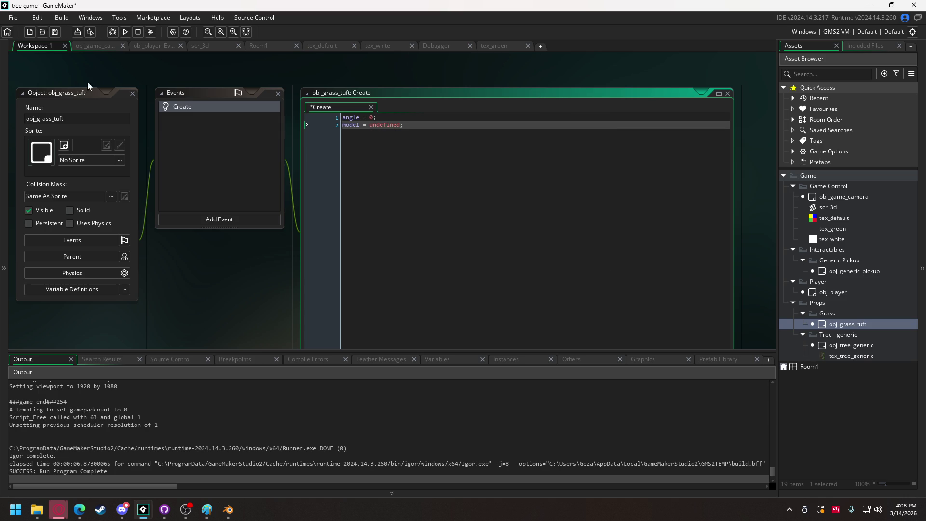
{"action": "left_click", "coordinate": [97, 44]}
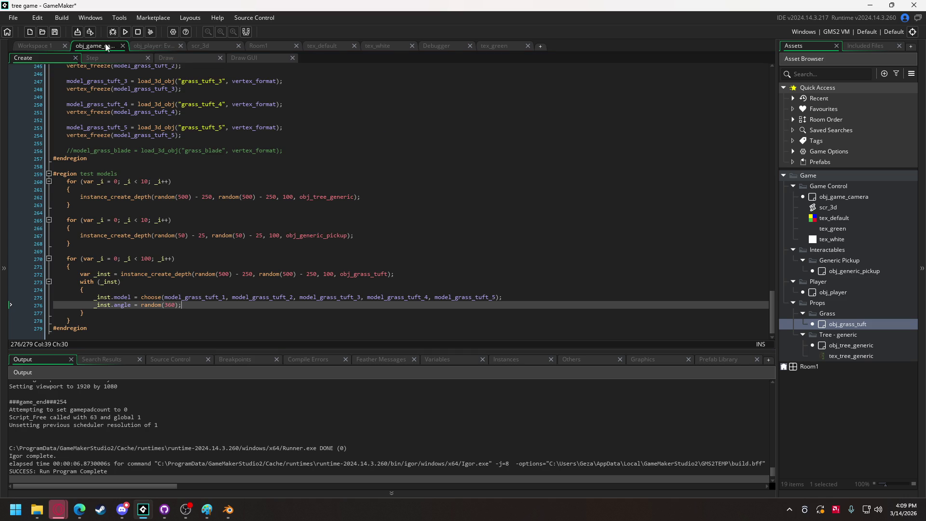
- Copy the draw_self_3d function from obj_tree_generic's Create code, then return to obj_grass_tuft
{"action": "left_click", "coordinate": [39, 47]}
{"action": "key", "text": "ctrl+shift+g"}
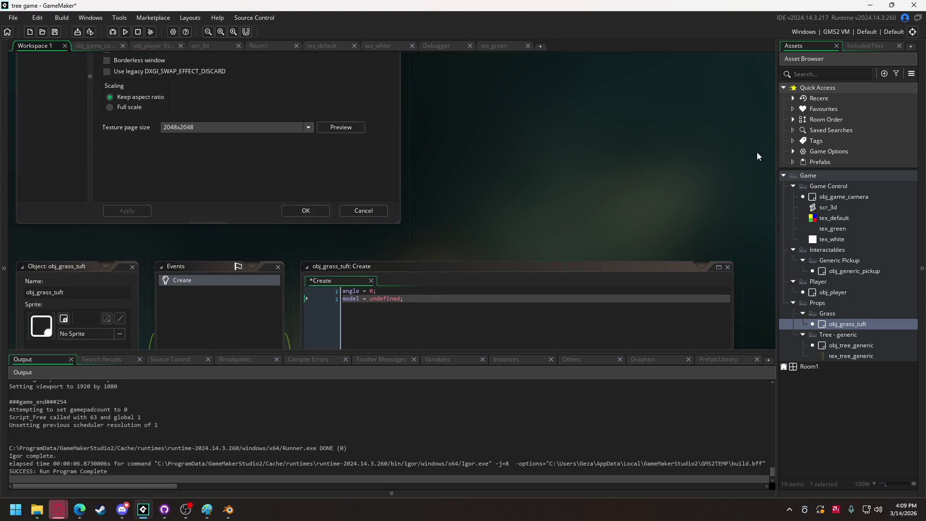
{"action": "double_click", "coordinate": [842, 355]}
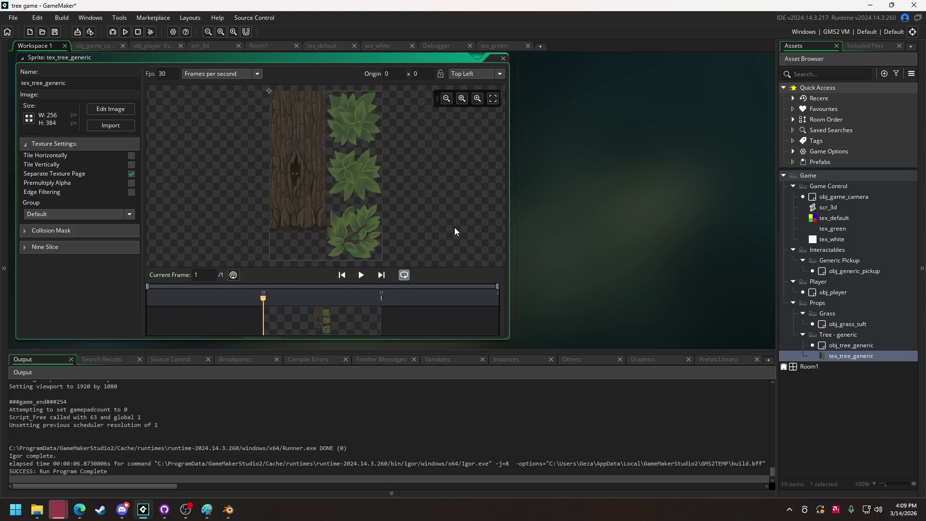
{"action": "scroll", "coordinate": [579, 189], "scroll_direction": "down", "scroll_amount": 3}
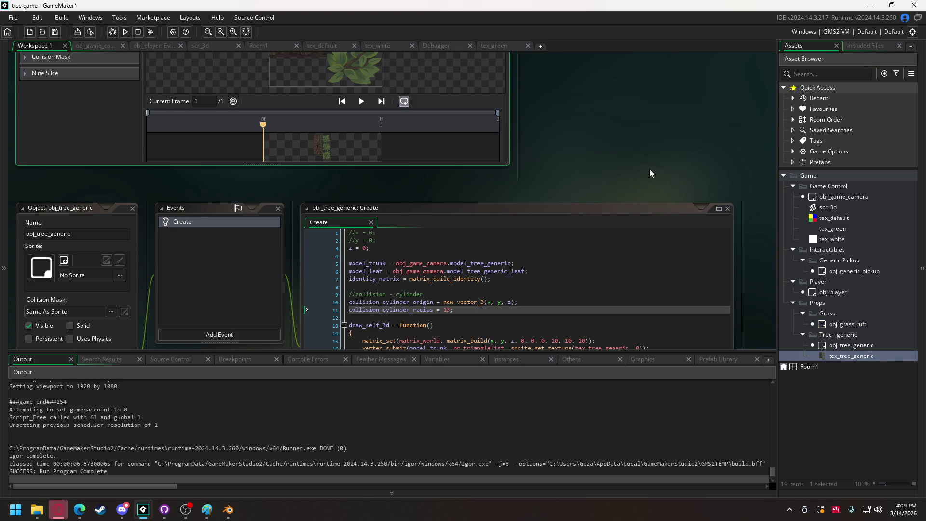
{"action": "double_click", "coordinate": [837, 344]}
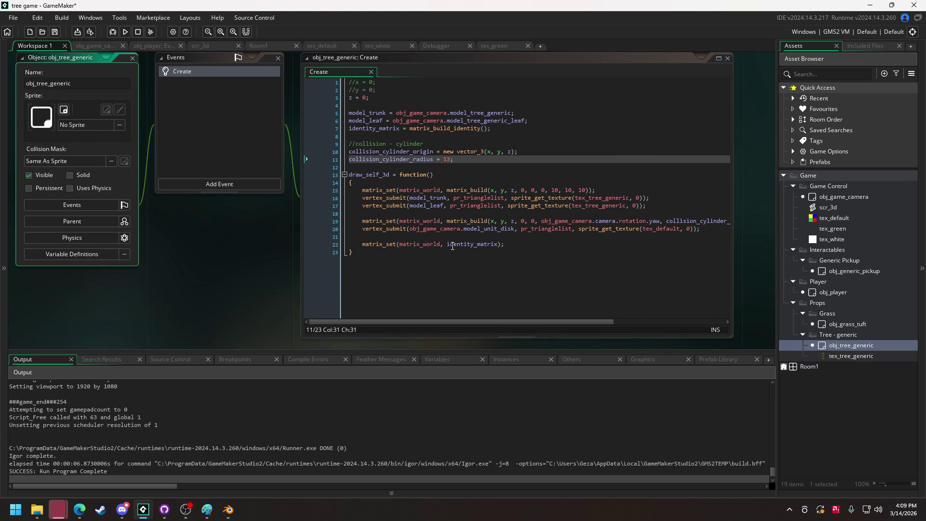
{"action": "left_click_drag", "start_coordinate": [397, 253], "coordinate": [349, 172]}
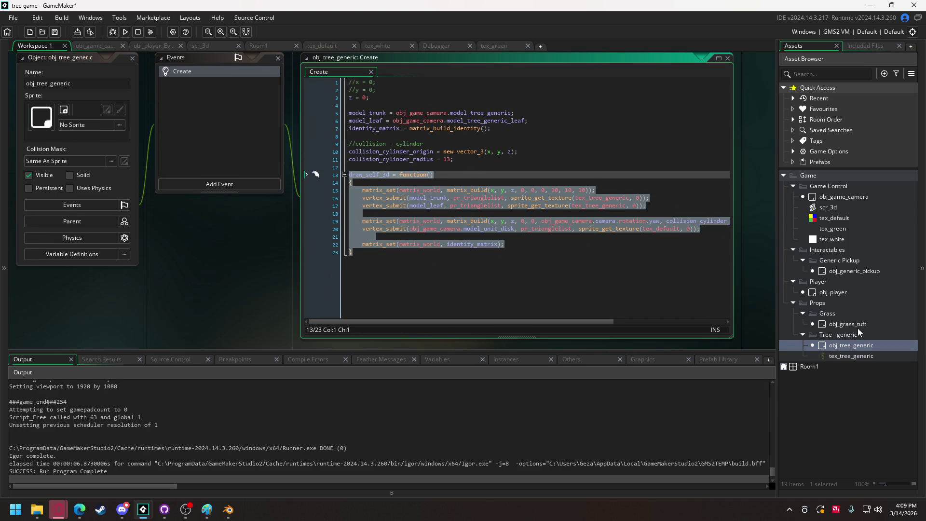
{"action": "double_click", "coordinate": [840, 325]}
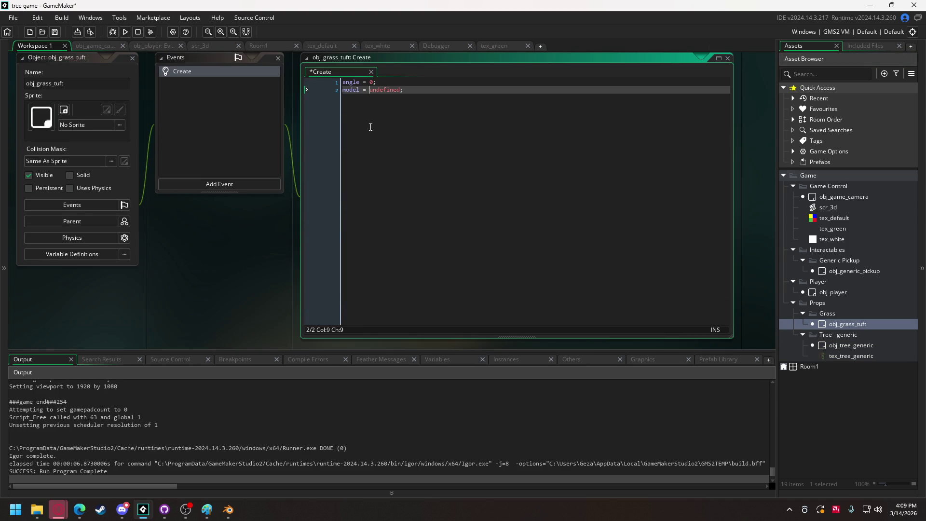
- Paste draw_self_3d after the variables and delete its leaf, second matrix and disk lines
{"action": "left_click", "coordinate": [453, 121]}
{"action": "key", "text": "ctrl+v"}
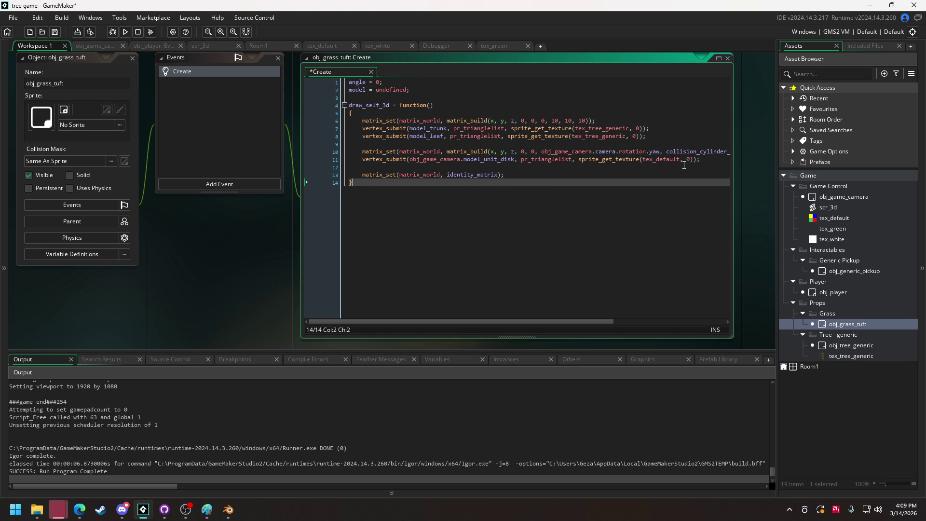
{"action": "mouse_move", "coordinate": [710, 159]}
{"action": "left_mouse_down"}
{"action": "mouse_move", "coordinate": [329, 152]}
{"action": "mouse_move", "coordinate": [316, 133]}
{"action": "left_mouse_up"}
{"action": "key", "text": "Delete"}
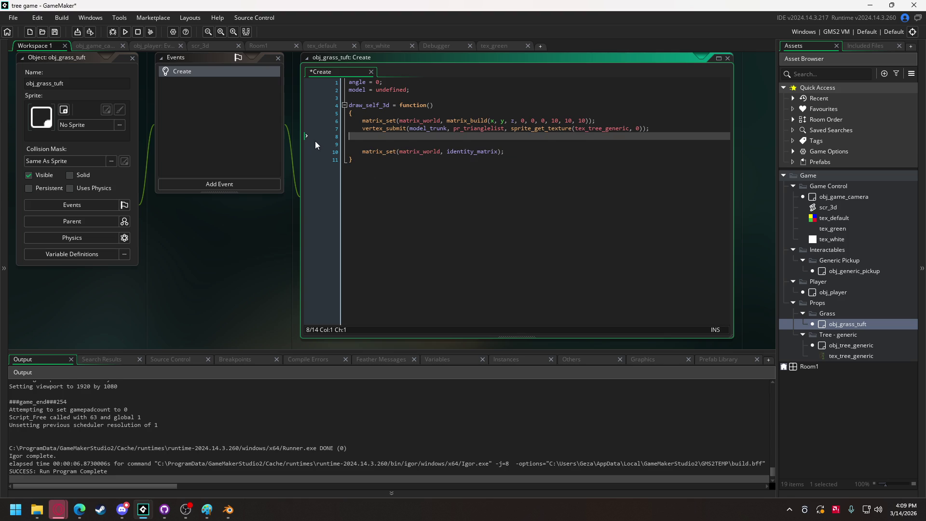
{"action": "key", "text": "BackSpace"}
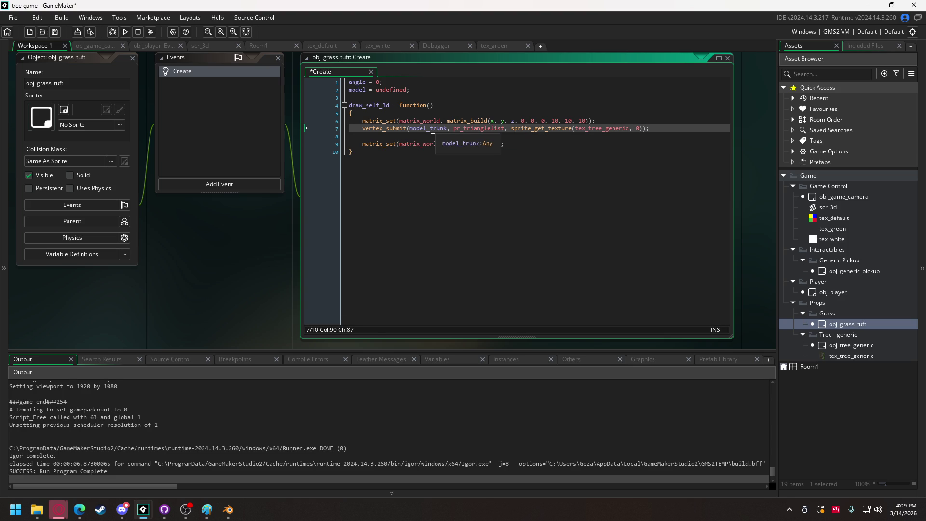
- Change model_trunk to model and select tree_generic in the texture name
{"action": "left_click", "coordinate": [430, 129]}
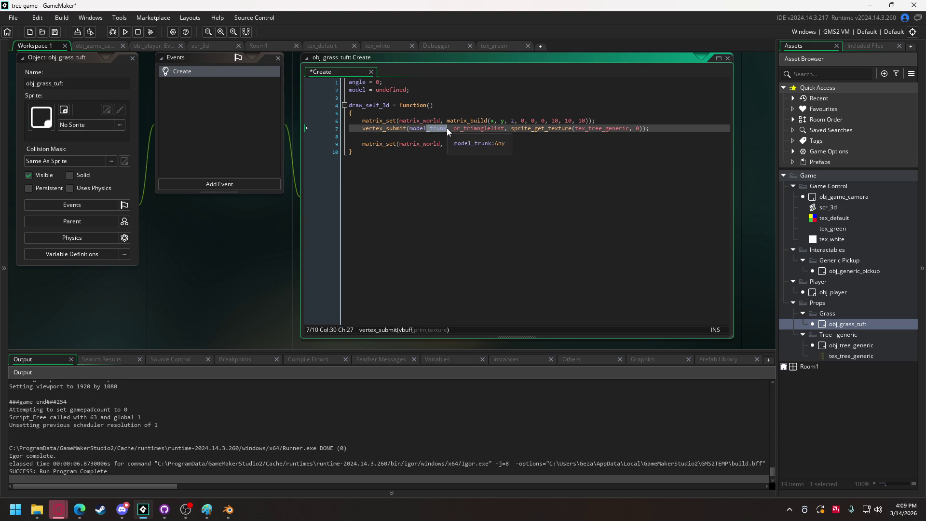
{"action": "key", "text": "Delete"}
{"action": "key", "text": "Delete"}
{"action": "key", "text": "Delete"}
{"action": "key", "text": "BackSpace"}
{"action": "left_click_drag", "start_coordinate": [569, 129], "coordinate": [609, 129]}
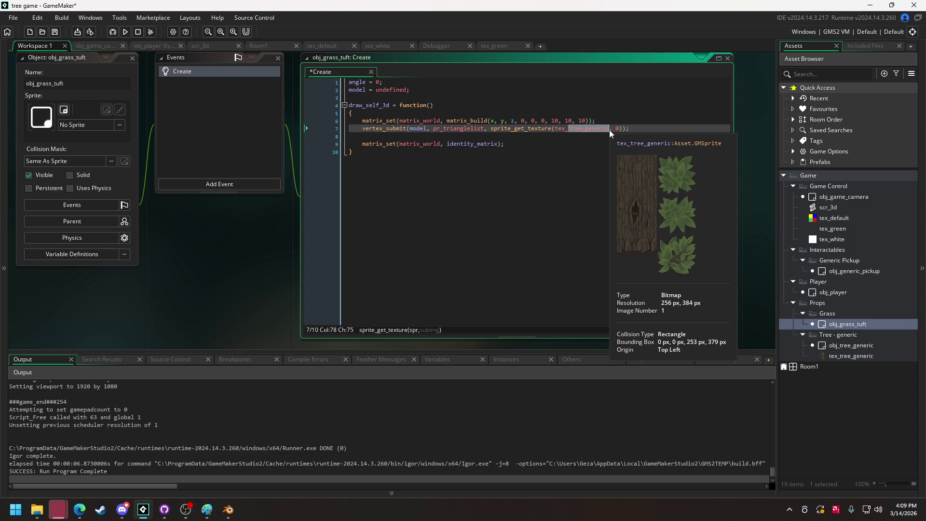
- Switch the texture to tex_grass and create a tex_grass sprite in the Grass group
{"action": "type", "text": "grass"}
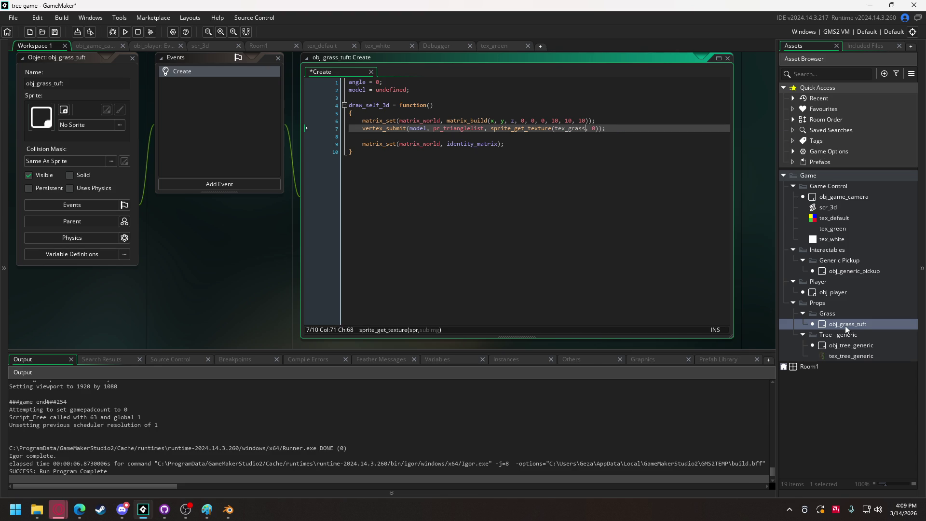
{"action": "right_click", "coordinate": [845, 325]}
{"action": "mouse_move", "coordinate": [813, 336]}
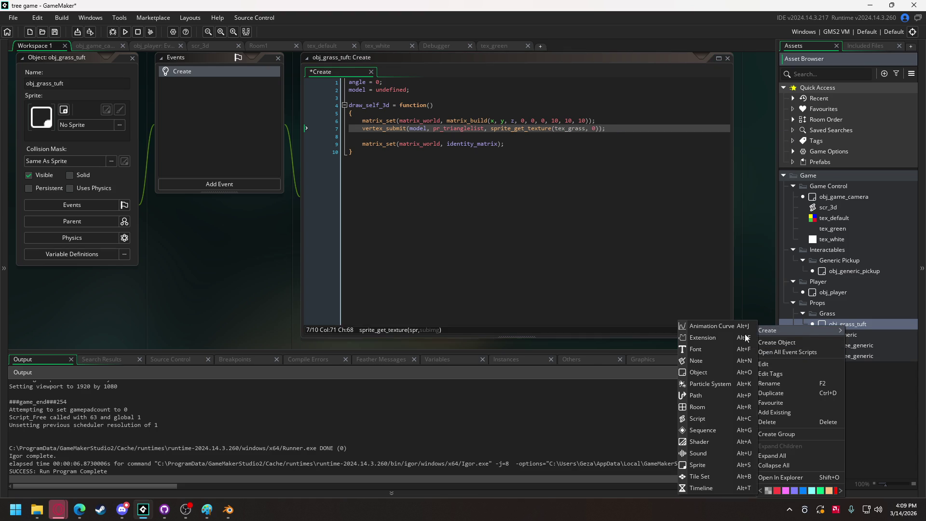
{"action": "left_click", "coordinate": [705, 465]}
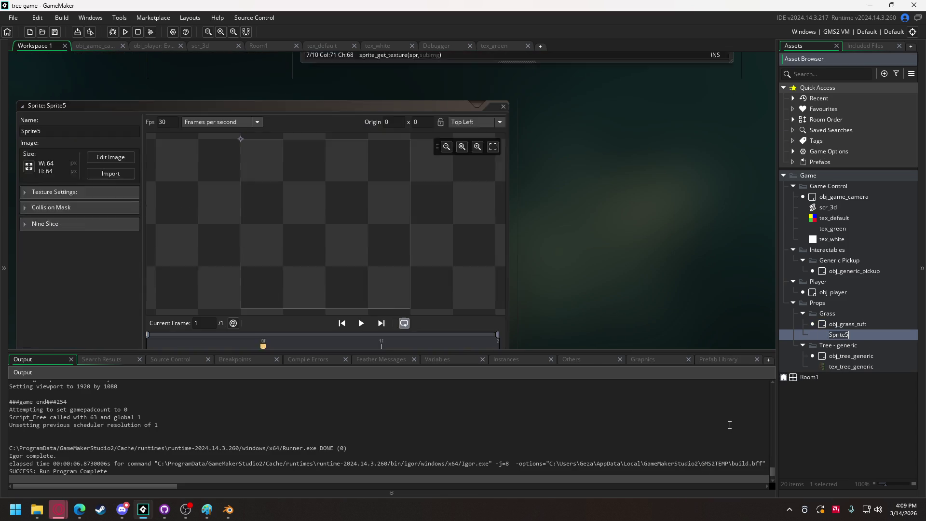
{"action": "type", "text": "tex_grass"}
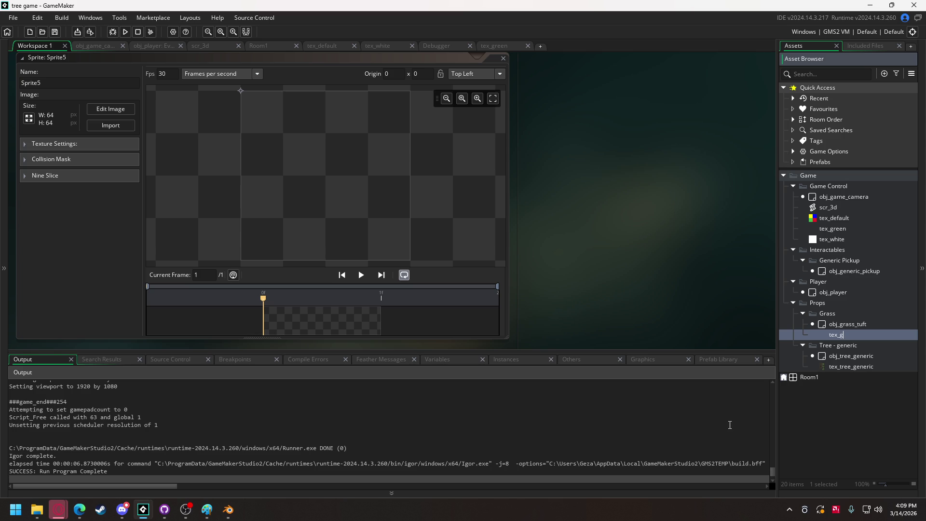
{"action": "key", "text": "Return"}
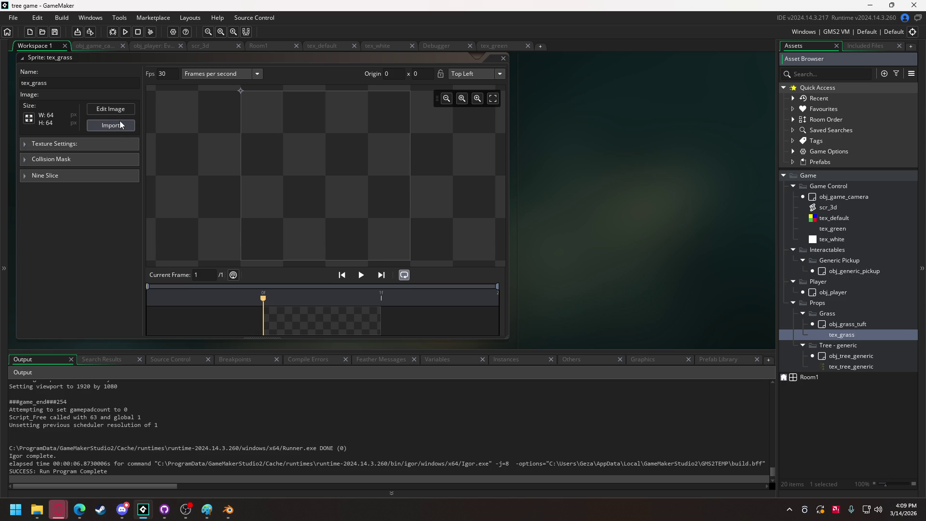
- Import tex_grass.png into the sprite as a 256×384 image
{"action": "left_click", "coordinate": [119, 125]}
{"action": "double_click", "coordinate": [165, 88]}
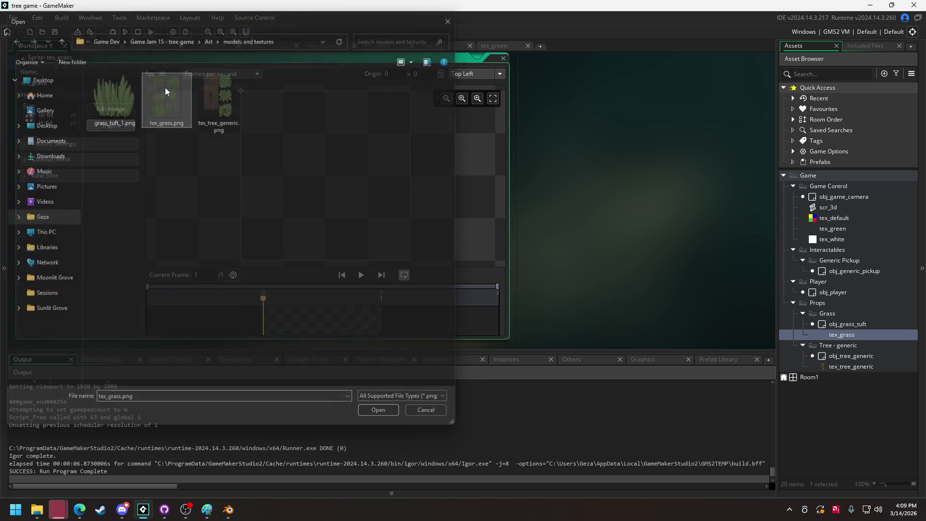
{"action": "left_click", "coordinate": [510, 273]}
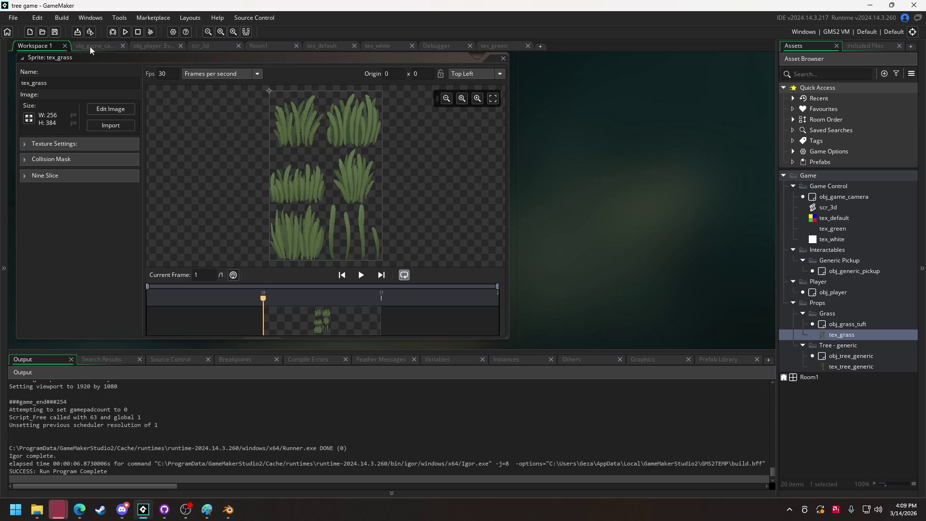
{"action": "scroll", "coordinate": [647, 230], "scroll_direction": "up", "scroll_amount": 4}
{"action": "scroll", "coordinate": [620, 274], "scroll_direction": "up", "scroll_amount": 2}
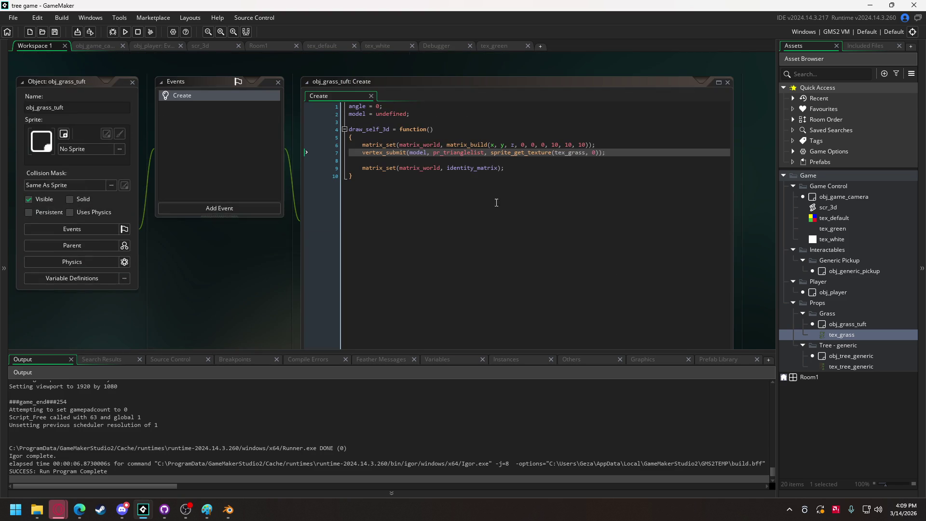
- Use angle as the rotation value in the matrix_build call
{"action": "left_click", "coordinate": [545, 145]}
{"action": "type", "text": "angle"}
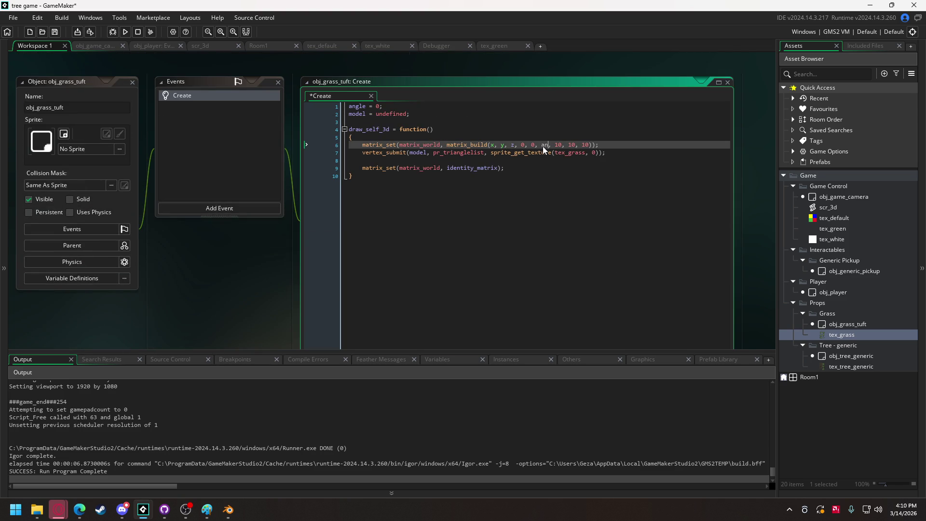
{"action": "left_click", "coordinate": [441, 153]}
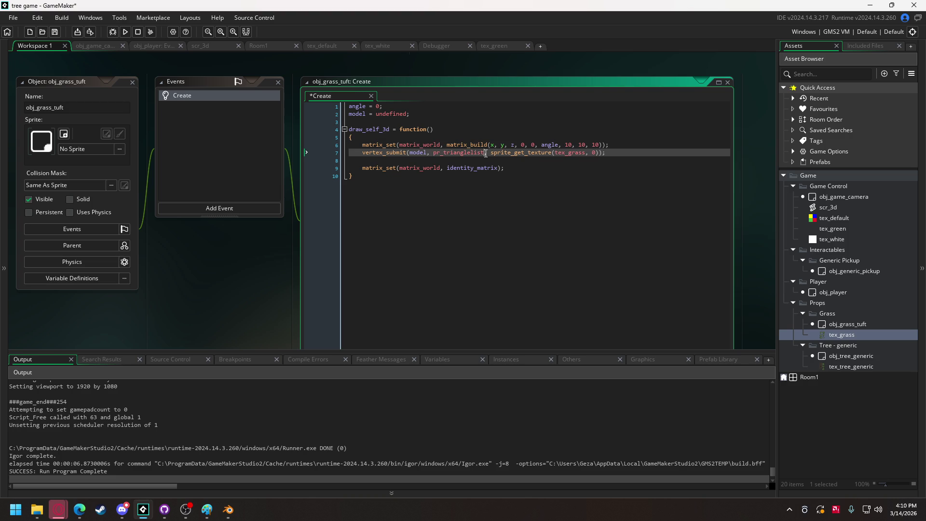
- Select line 6 of the pickup's Create code and paste it after the grass tuft's variables
{"action": "scroll", "coordinate": [219, 328], "scroll_direction": "up", "scroll_amount": 5}
{"action": "scroll", "coordinate": [512, 125], "scroll_direction": "up", "scroll_amount": 10}
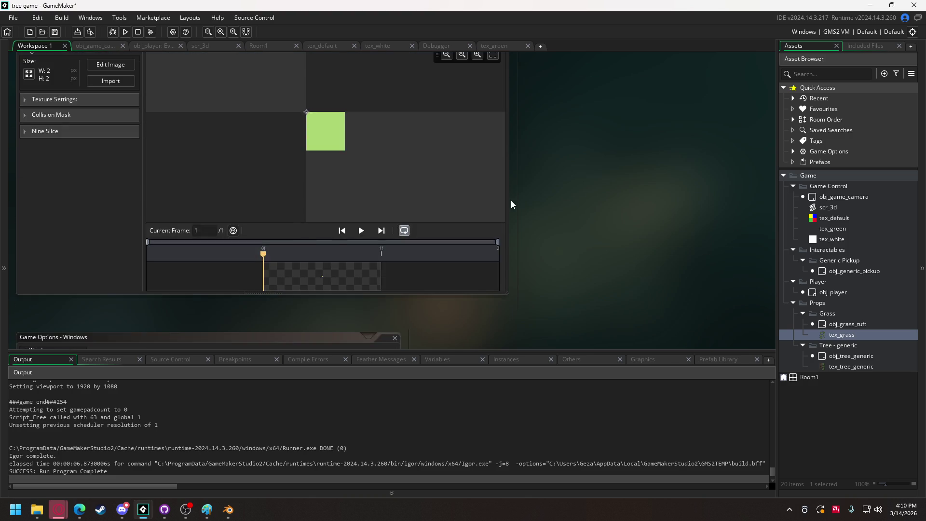
{"action": "scroll", "coordinate": [511, 202], "scroll_direction": "up", "scroll_amount": 10}
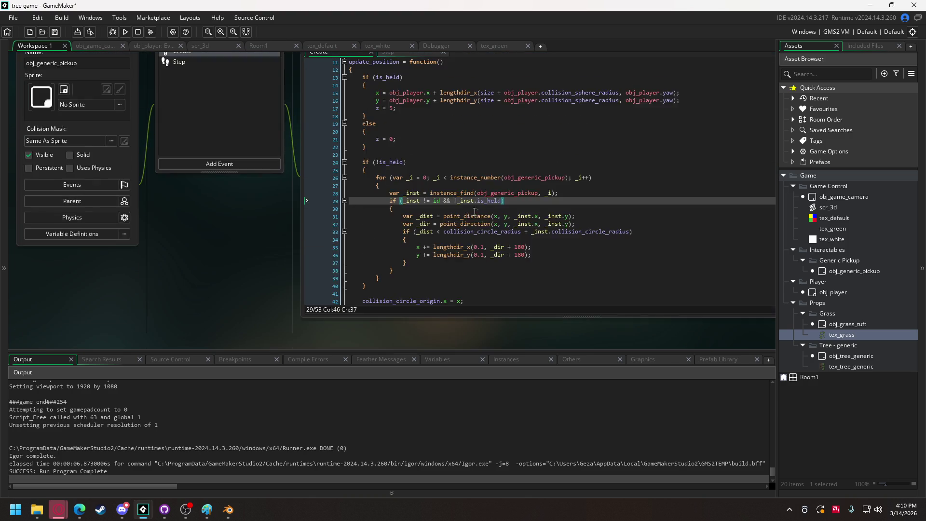
{"action": "scroll", "coordinate": [472, 211], "scroll_direction": "up", "scroll_amount": 3}
{"action": "scroll", "coordinate": [226, 324], "scroll_direction": "down", "scroll_amount": 5}
{"action": "scroll", "coordinate": [234, 307], "scroll_direction": "up", "scroll_amount": 2}
{"action": "scroll", "coordinate": [235, 305], "scroll_direction": "up", "scroll_amount": 1}
{"action": "scroll", "coordinate": [552, 163], "scroll_direction": "up", "scroll_amount": 4}
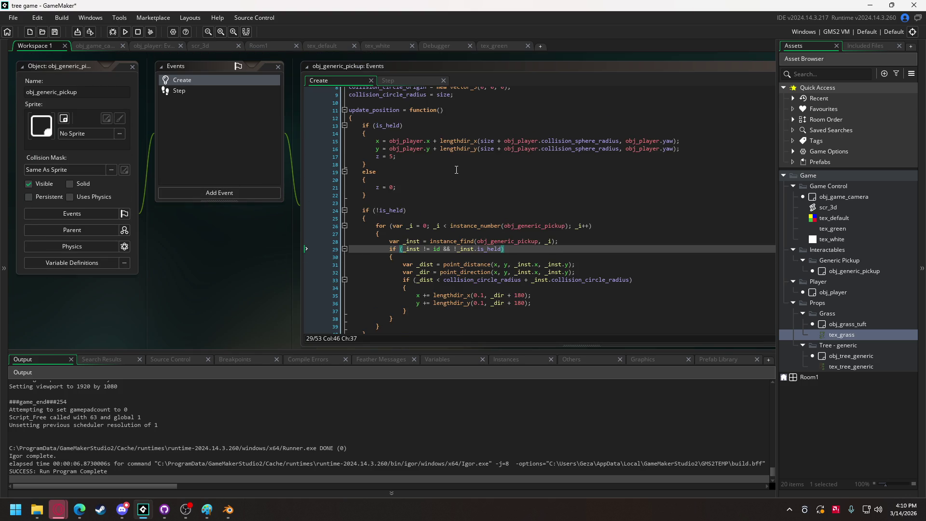
{"action": "left_click_drag", "start_coordinate": [499, 128], "coordinate": [355, 128]}
{"action": "scroll", "coordinate": [280, 259], "scroll_direction": "down", "scroll_amount": 10}
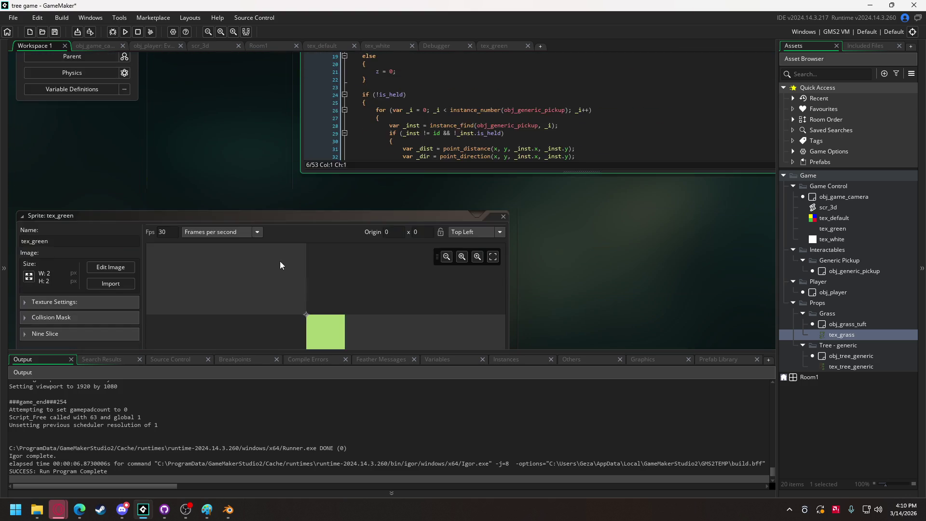
{"action": "scroll", "coordinate": [629, 224], "scroll_direction": "up", "scroll_amount": 10}
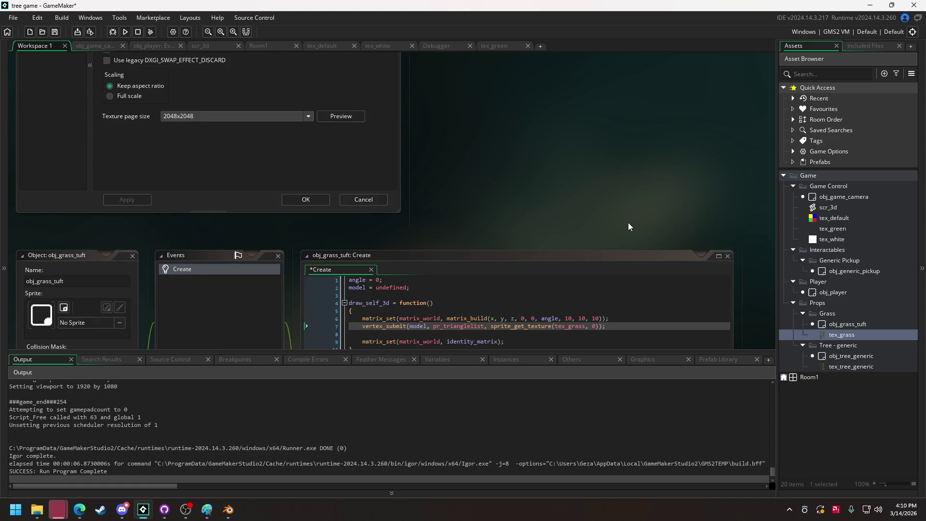
{"action": "left_click", "coordinate": [419, 86]}
{"action": "key", "text": "Return"}
{"action": "key", "text": "ctrl+v"}
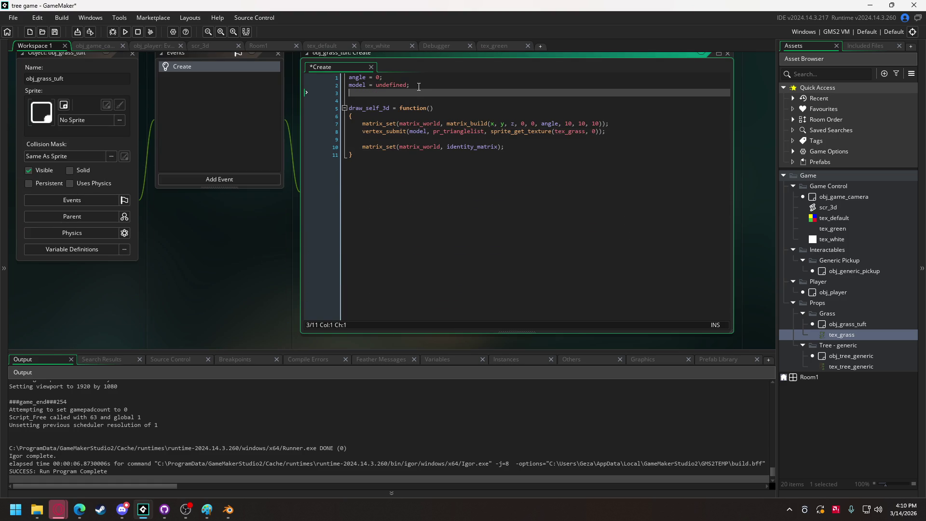
{"action": "left_click", "coordinate": [96, 46]}
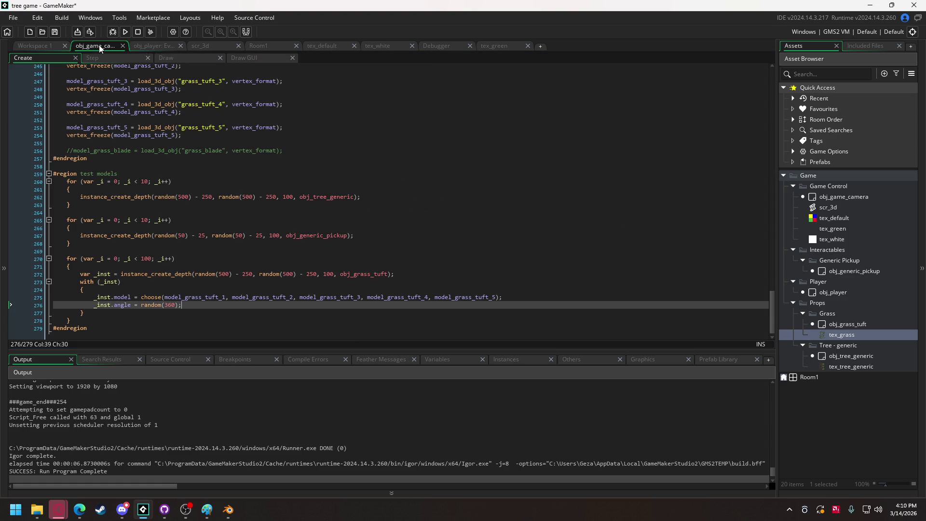
- Duplicate the obj_generic_pickup drawing block in the camera's Draw event
{"action": "left_click", "coordinate": [165, 57]}
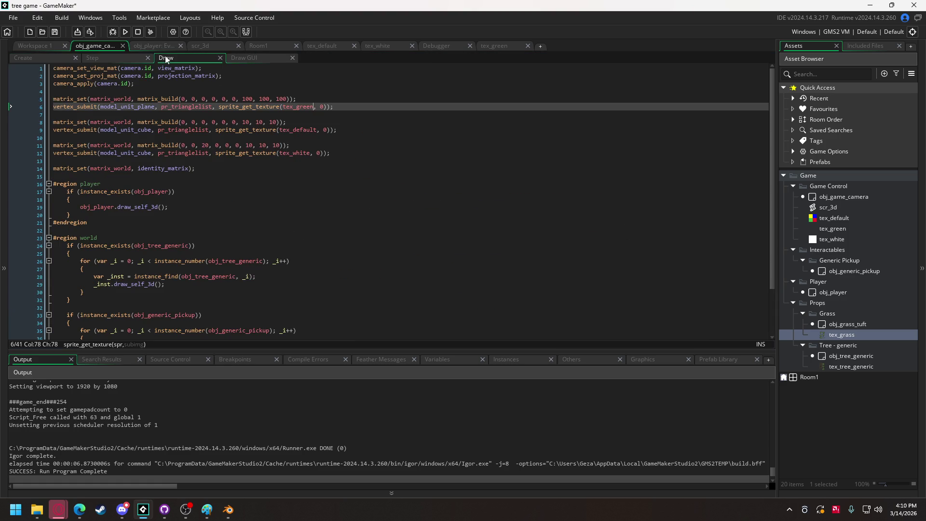
{"action": "scroll", "coordinate": [137, 210], "scroll_direction": "down", "scroll_amount": 2}
{"action": "left_click_drag", "start_coordinate": [85, 313], "coordinate": [65, 257]}
{"action": "left_click", "coordinate": [81, 309]}
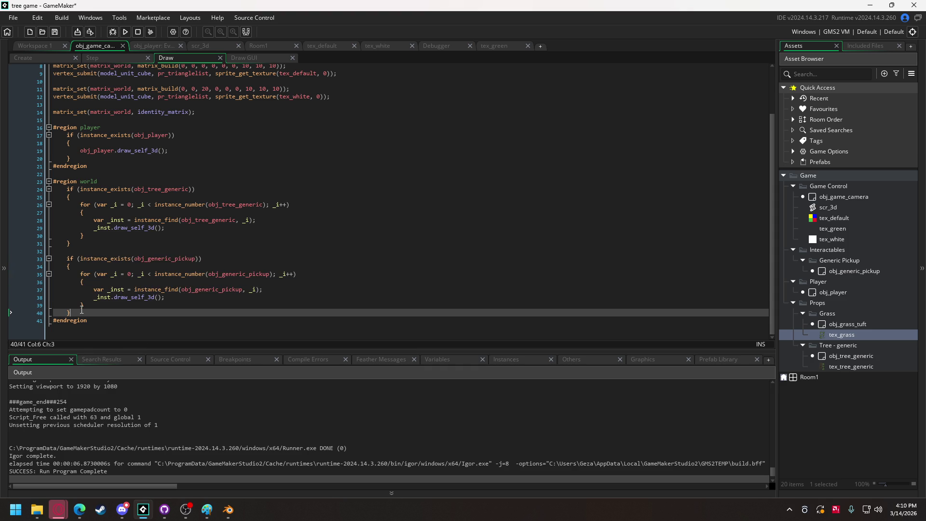
{"action": "key", "text": "Return"}
{"action": "key", "text": "Return"}
{"action": "type", "text": "if (instance_exists(obj_generic_pickup)) \t{ \t\tfor (var _i = 0; _i < instance_number(obj_generic_pickup); _i++) \t\t{ \t\t\tvar _inst = instance_find(obj_generic_pickup, _i); \t\t\t_inst.draw_self_3d(); \t\t} \t}"}
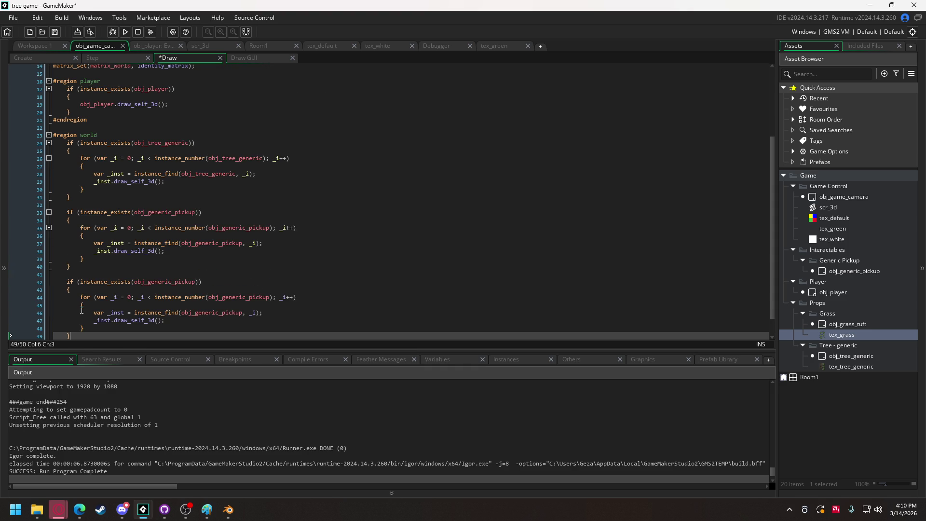
- Point every obj_generic_pickup reference in the copy to obj_grass_tuft and run the game
{"action": "double_click", "coordinate": [167, 282]}
{"action": "type", "text": "obj_g"}
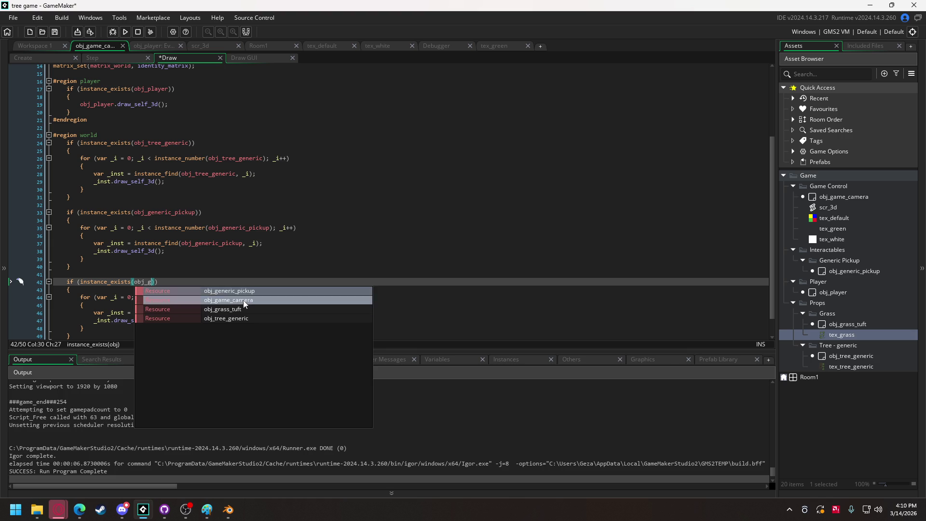
{"action": "left_click", "coordinate": [244, 307]}
{"action": "left_click", "coordinate": [143, 281]}
{"action": "double_click", "coordinate": [144, 282]}
{"action": "key", "text": "ctrl+c"}
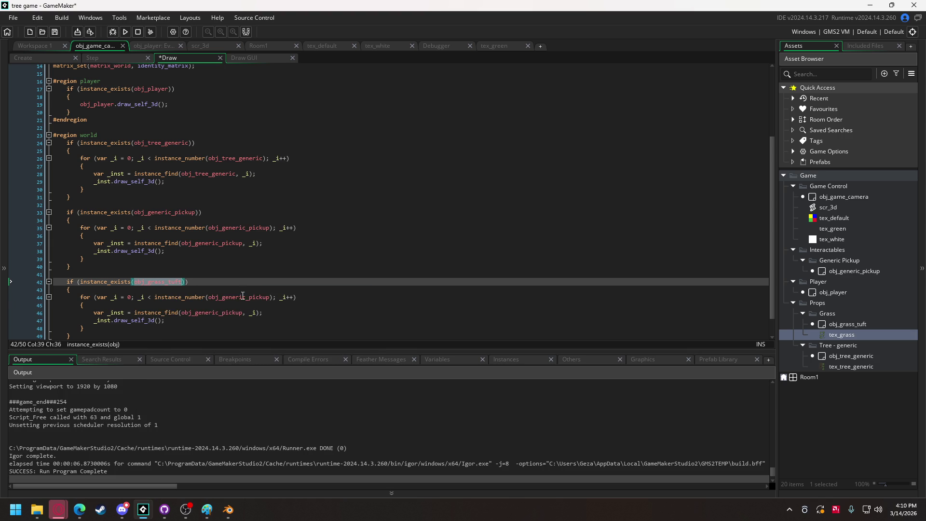
{"action": "double_click", "coordinate": [240, 297]}
{"action": "key", "text": "ctrl+v"}
{"action": "double_click", "coordinate": [213, 312]}
{"action": "key", "text": "ctrl+v"}
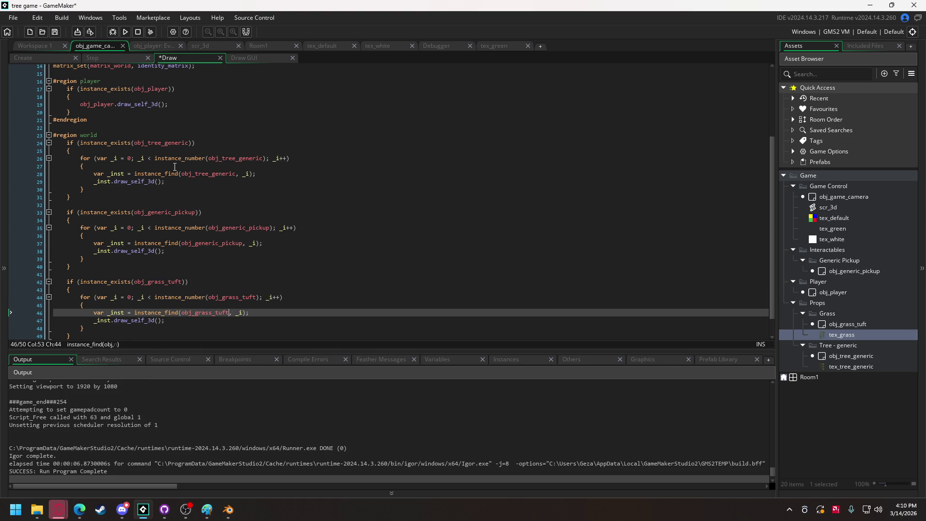
{"action": "left_click", "coordinate": [125, 32]}
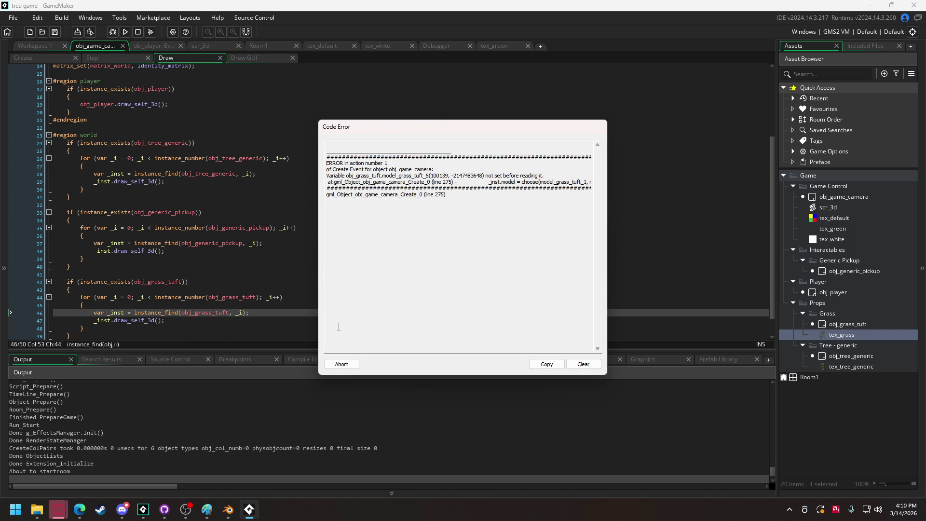
- Abort the code error and find the model_grass_tuft choose line in the camera's Create code
{"action": "left_click", "coordinate": [341, 365]}
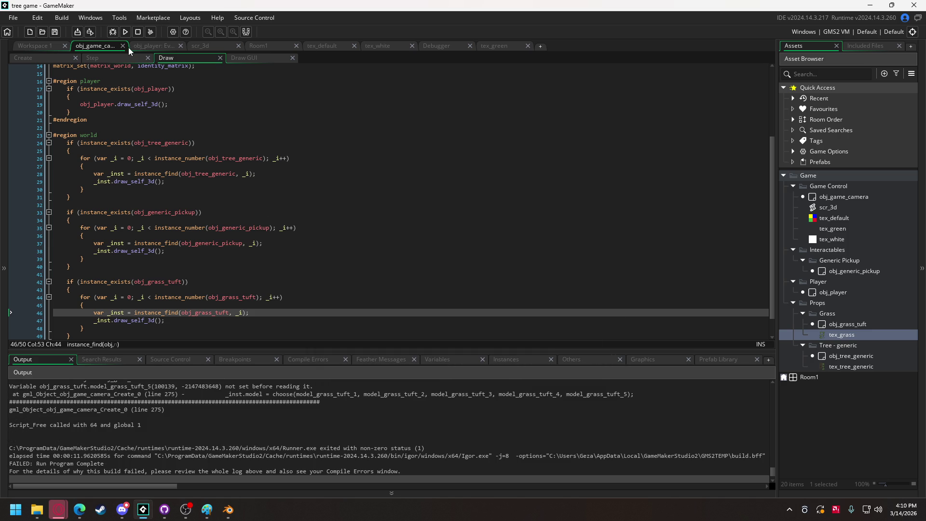
{"action": "left_click", "coordinate": [38, 57]}
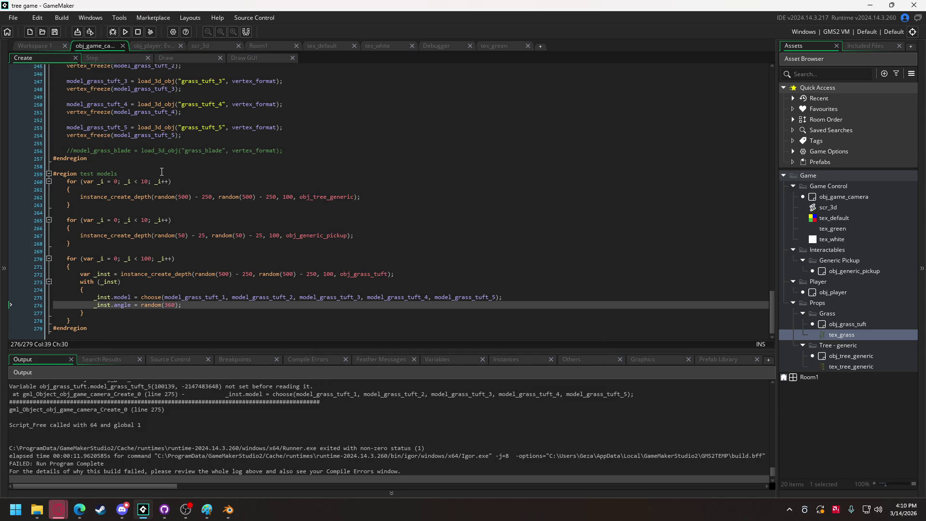
{"action": "left_click", "coordinate": [108, 297]}
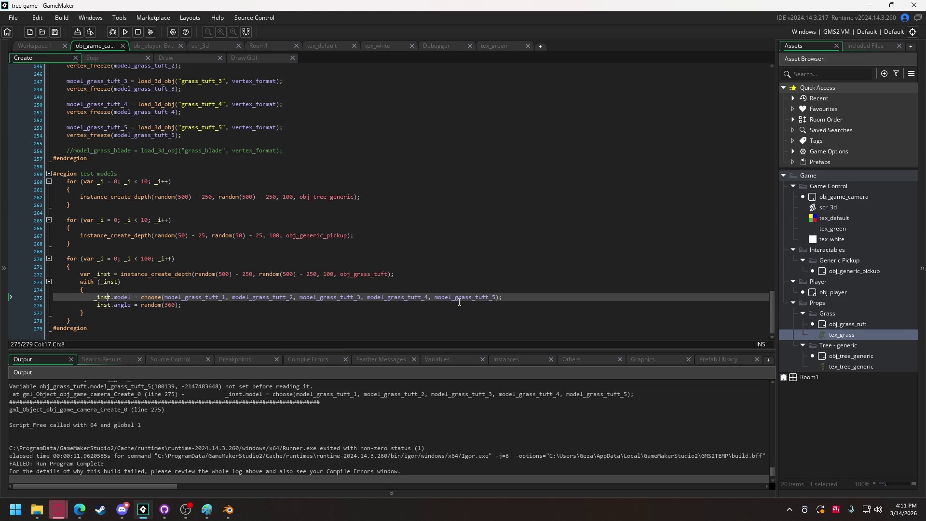
{"action": "double_click", "coordinate": [459, 298]}
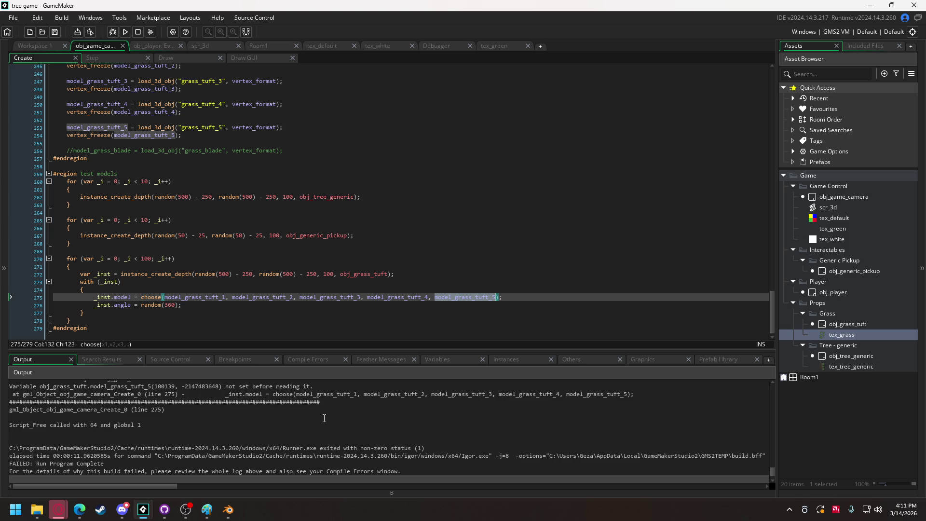
- Try prefixing the tuft models with other., then undo the prefixes
{"action": "left_click", "coordinate": [167, 297]}
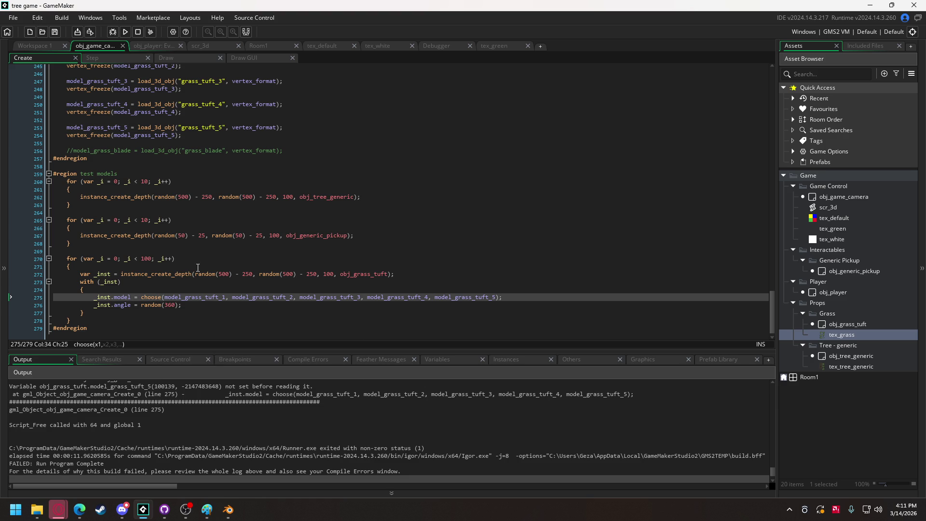
{"action": "type", "text": "other."}
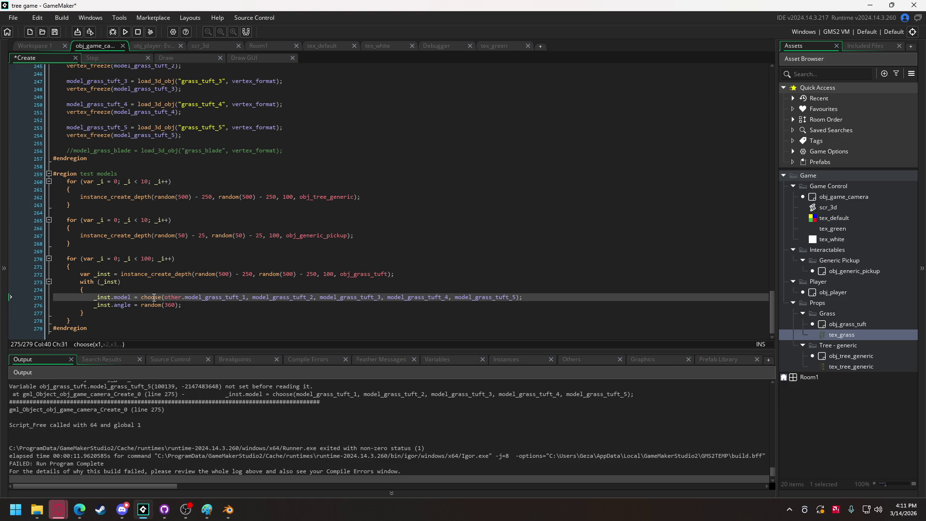
{"action": "left_click_drag", "start_coordinate": [171, 300], "coordinate": [167, 299]}
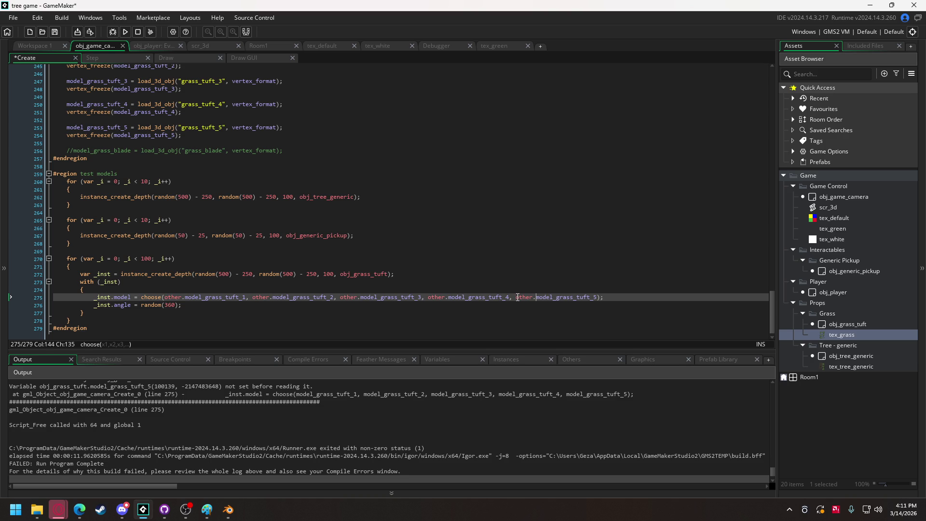
{"action": "key", "text": "ctrl+z"}
{"action": "key", "text": "ctrl+z"}
{"action": "key", "text": "ctrl+z"}
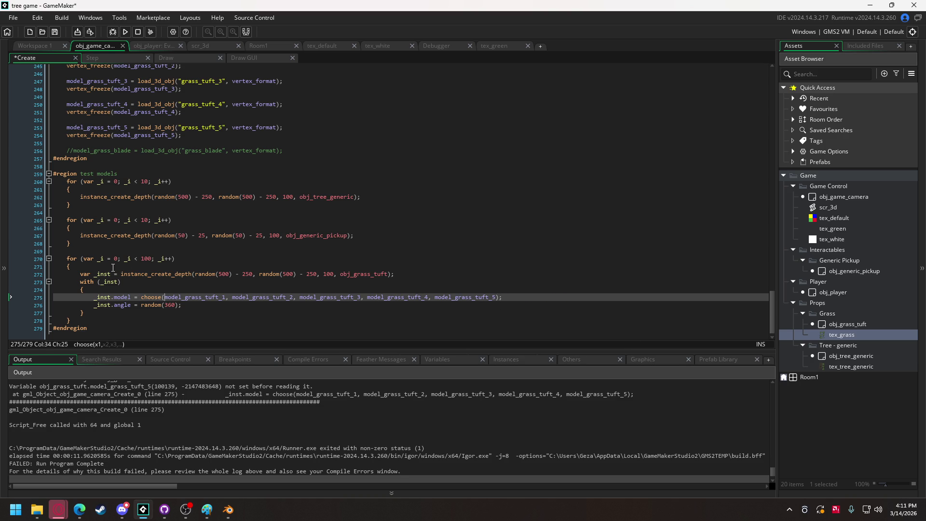
- Declare var _random_model above with(_inst), moving the choose(...) grass-model pick into it
{"action": "left_click", "coordinate": [398, 274]}
{"action": "key", "text": "Return"}
{"action": "type", "text": "var _random_model ="}
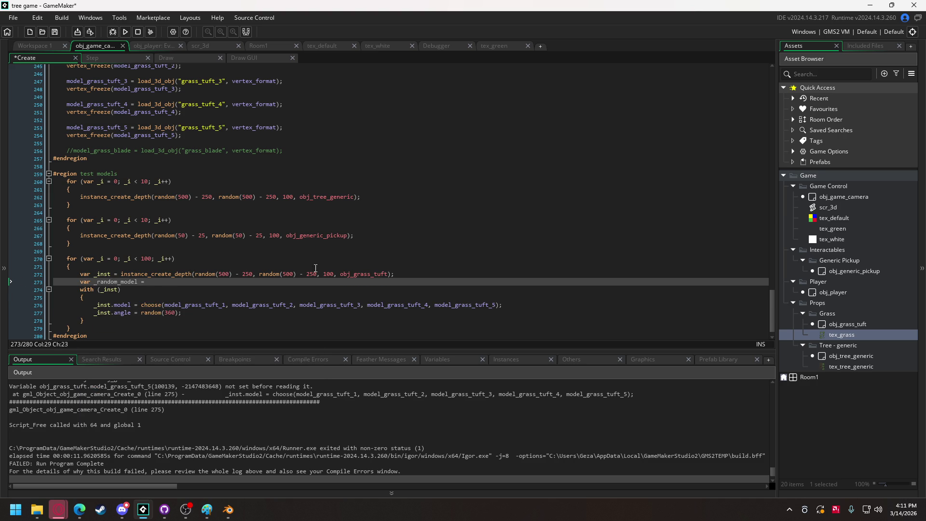
{"action": "mouse_move", "coordinate": [151, 303]}
{"action": "mouse_move", "coordinate": [141, 304]}
{"action": "left_mouse_down"}
{"action": "mouse_move", "coordinate": [510, 297]}
{"action": "mouse_move", "coordinate": [498, 305]}
{"action": "left_mouse_up"}
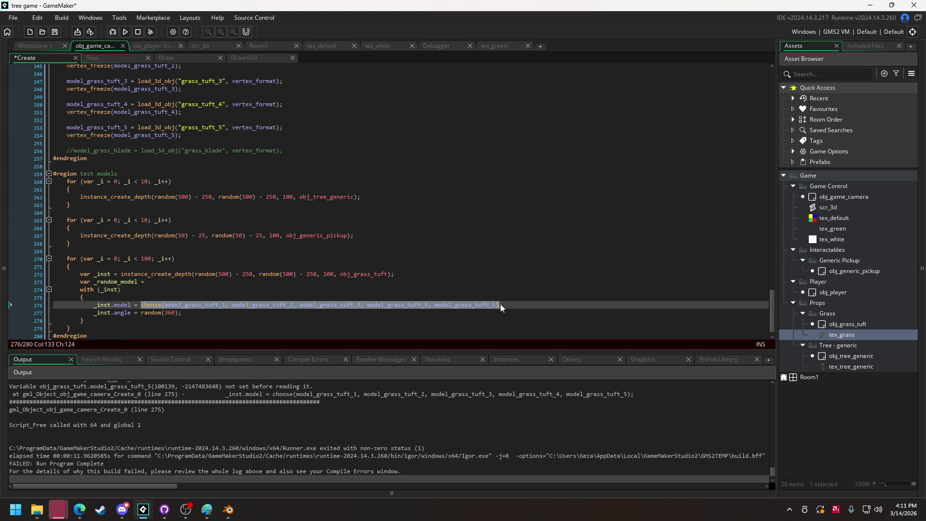
{"action": "key", "text": "ctrl+x"}
{"action": "left_click", "coordinate": [145, 282]}
{"action": "key", "text": "ctrl+v"}
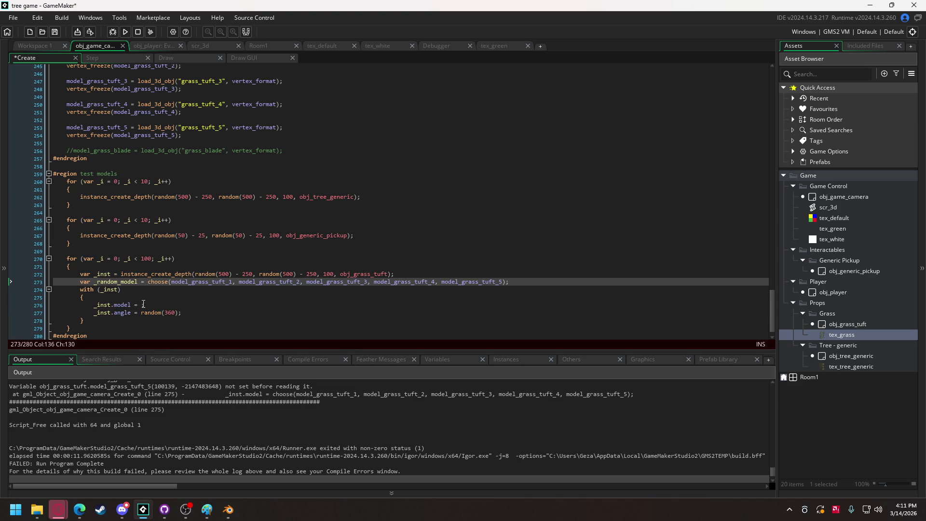
- Set _inst.model = _random_model and rerun the game
{"action": "left_click", "coordinate": [143, 304]}
{"action": "type", "text": "_random_model;"}
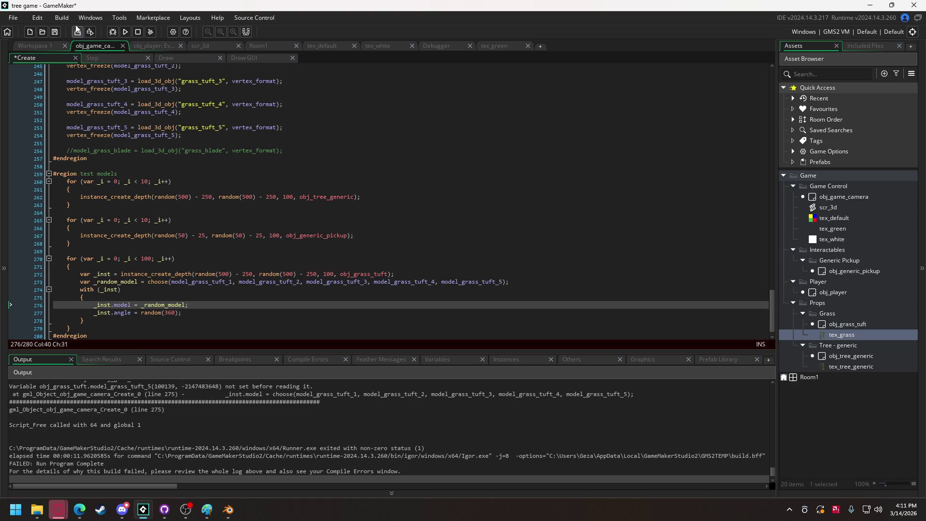
{"action": "left_click", "coordinate": [125, 33]}
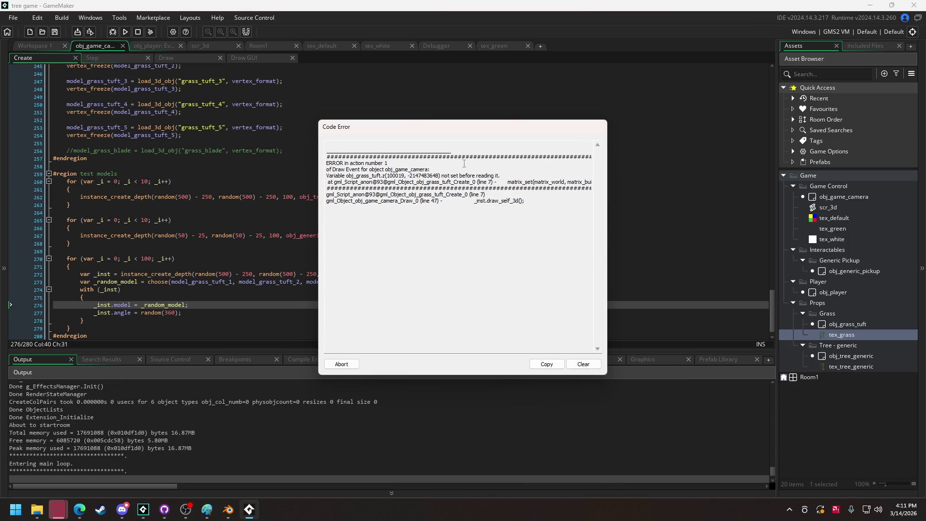
- Abort the crash, add 'z = 0' as line 1 of obj_grass_tuft's Create event, and rerun
{"action": "left_click", "coordinate": [346, 366]}
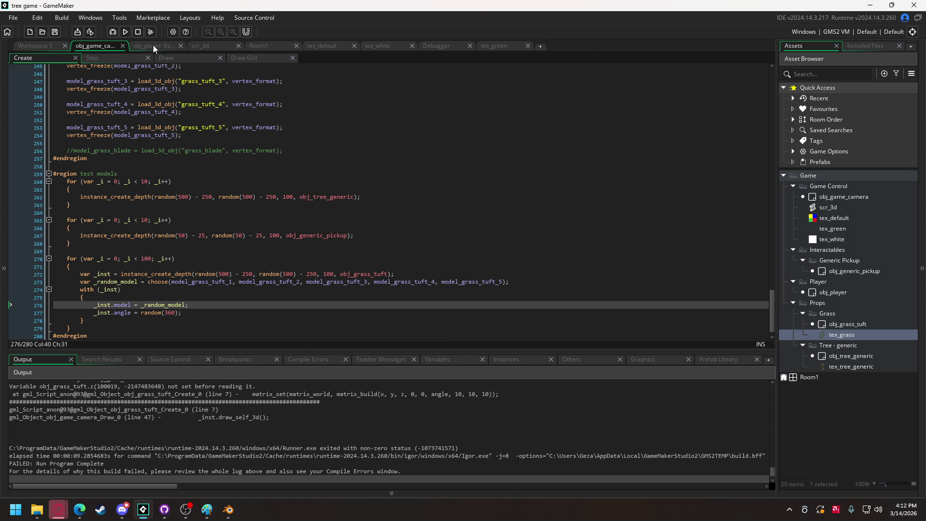
{"action": "left_click", "coordinate": [37, 45]}
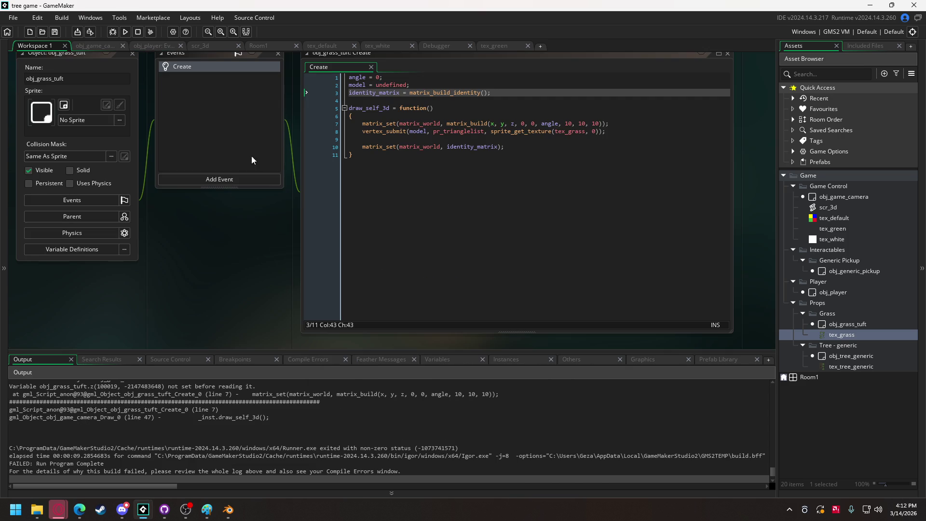
{"action": "left_click", "coordinate": [348, 78]}
{"action": "key", "text": "Return"}
{"action": "key", "text": "Up"}
{"action": "type", "text": "z = 0"}
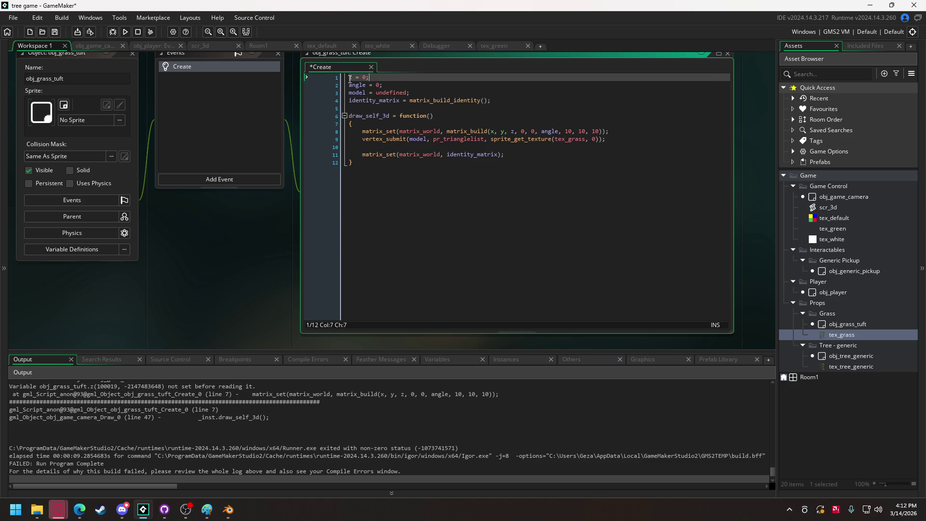
{"action": "left_click", "coordinate": [124, 34]}
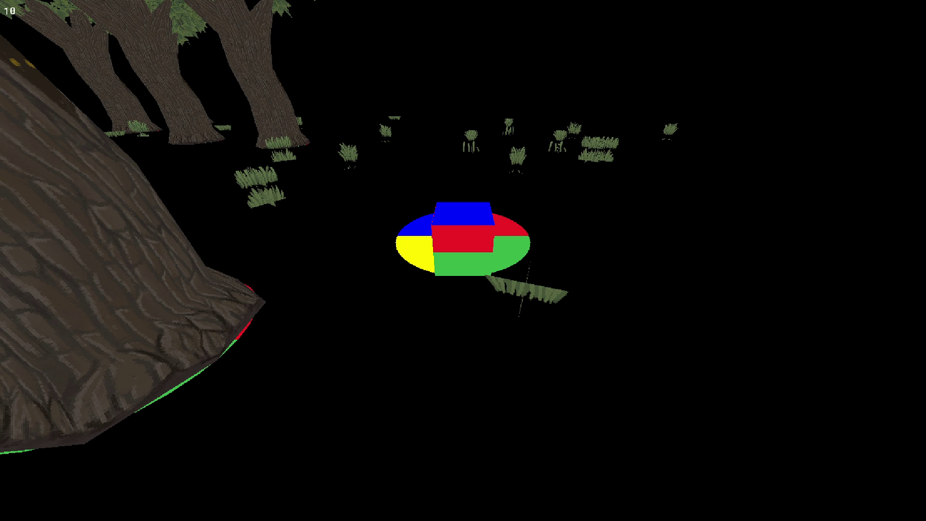
- Orbit the camera around the coloured disk, from horizon-level views to looking straight down
{"action": "key", "text": "Left"}
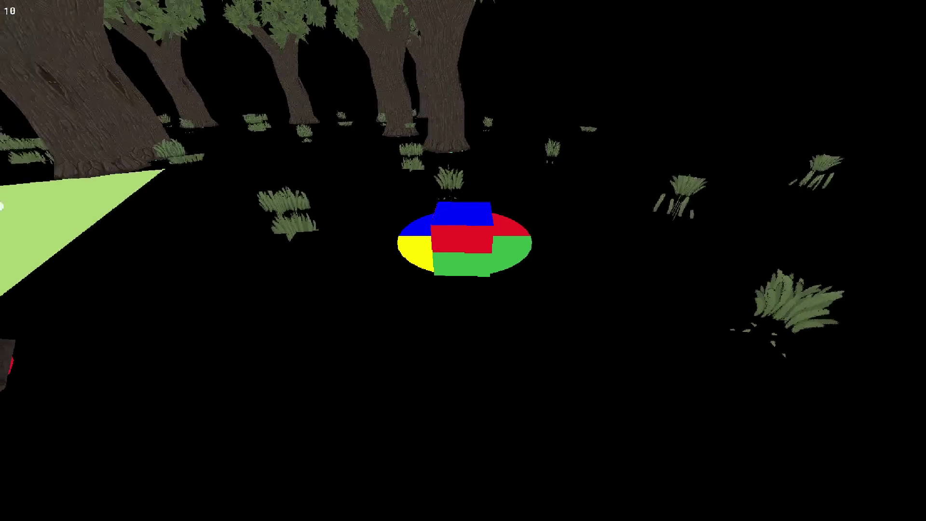
{"action": "key", "text": "Down"}
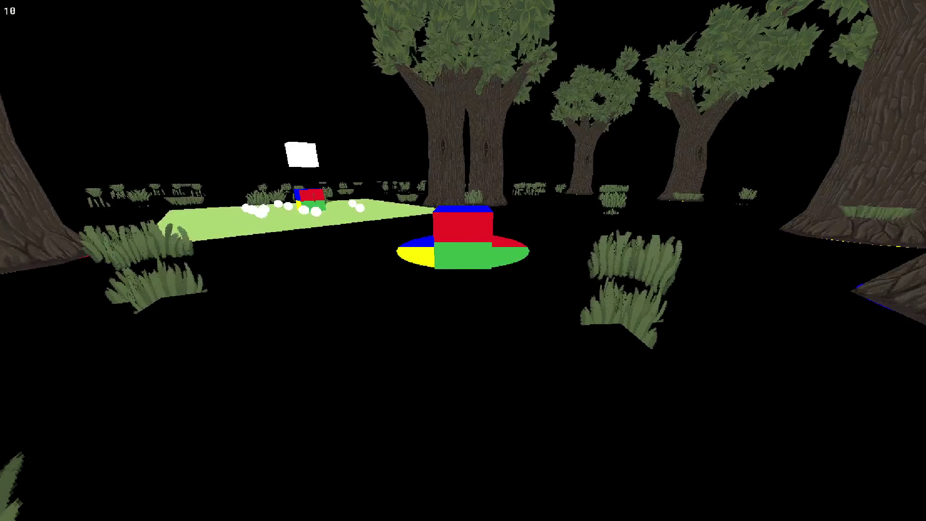
{"action": "key", "text": "Right"}
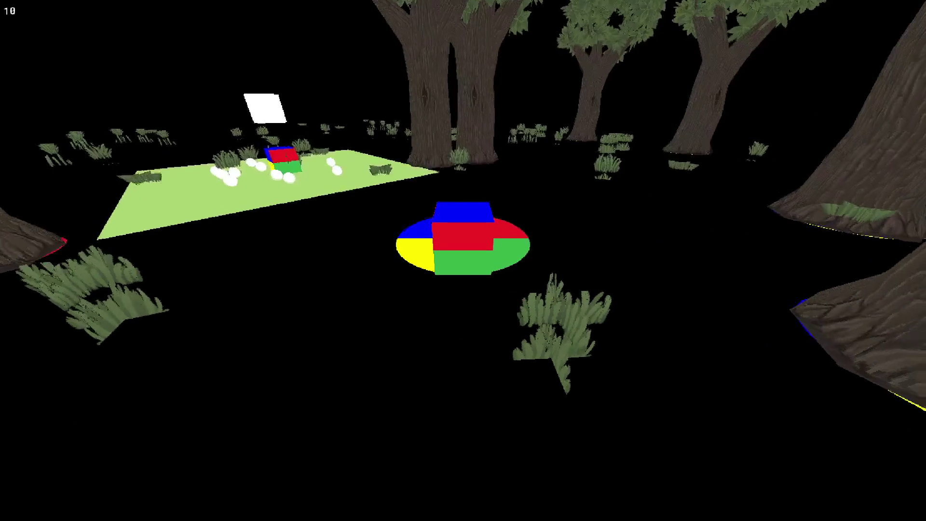
{"action": "key", "text": "Right"}
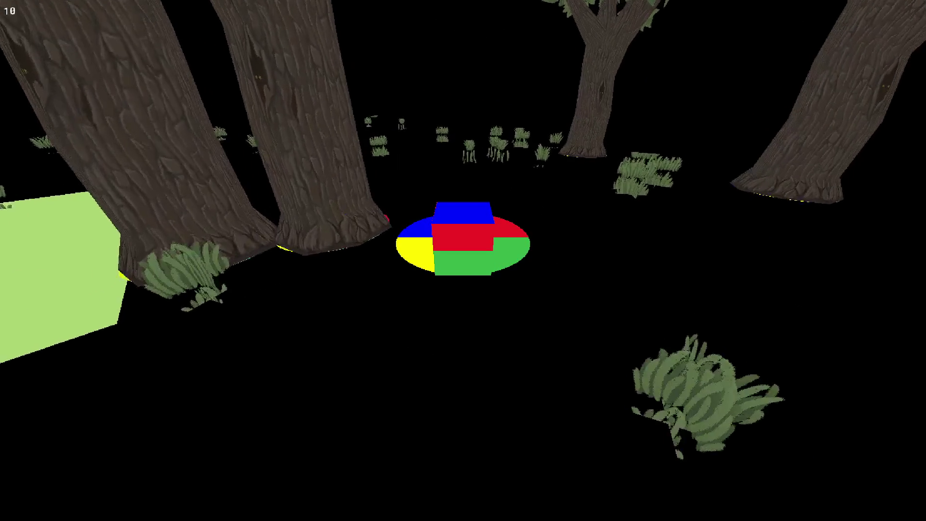
{"action": "key", "text": "Left"}
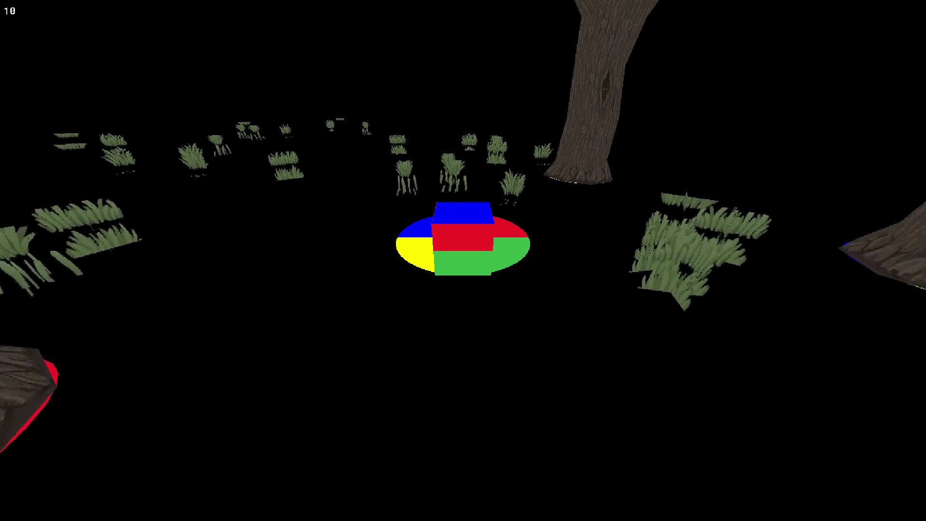
{"action": "key", "text": "Down"}
{"action": "key", "text": "Up"}
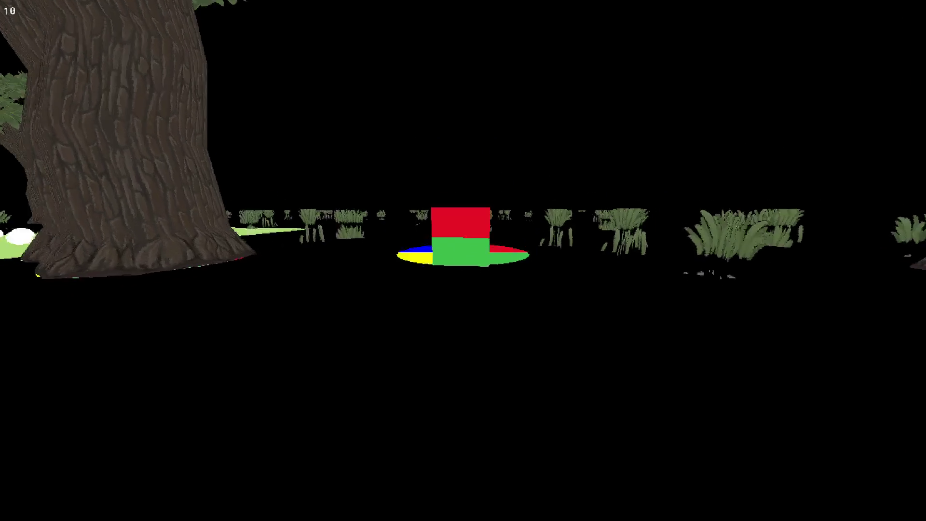
{"action": "key", "text": "Up"}
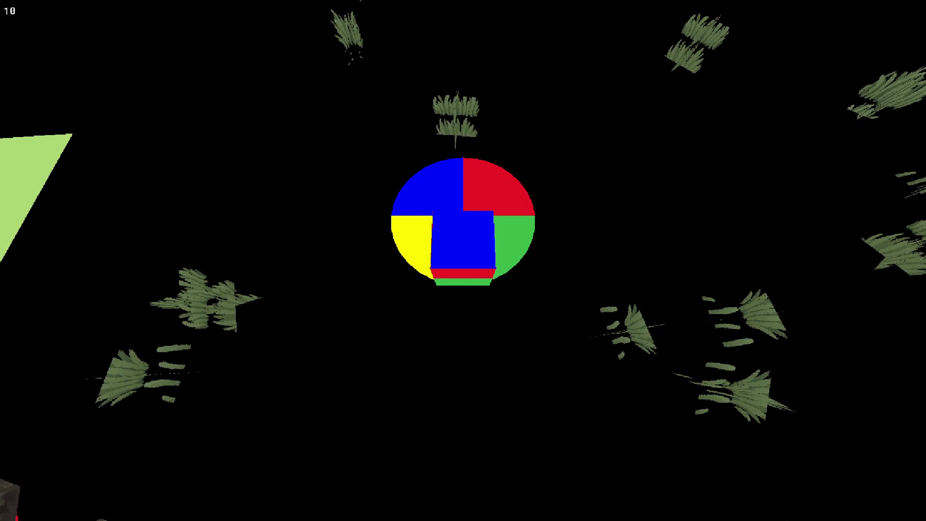
{"action": "key", "text": "Down"}
{"action": "key", "text": "Up"}
{"action": "key", "text": "Left"}
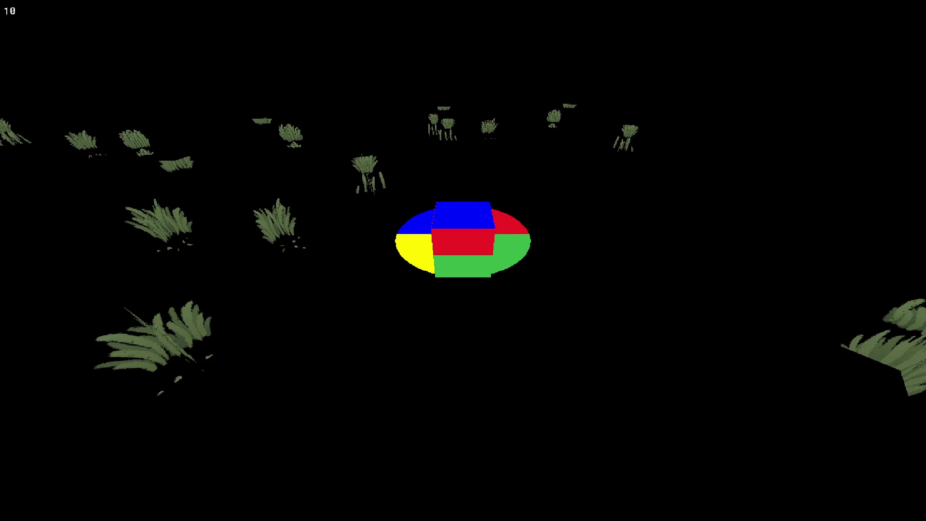
{"action": "key", "text": "Down"}
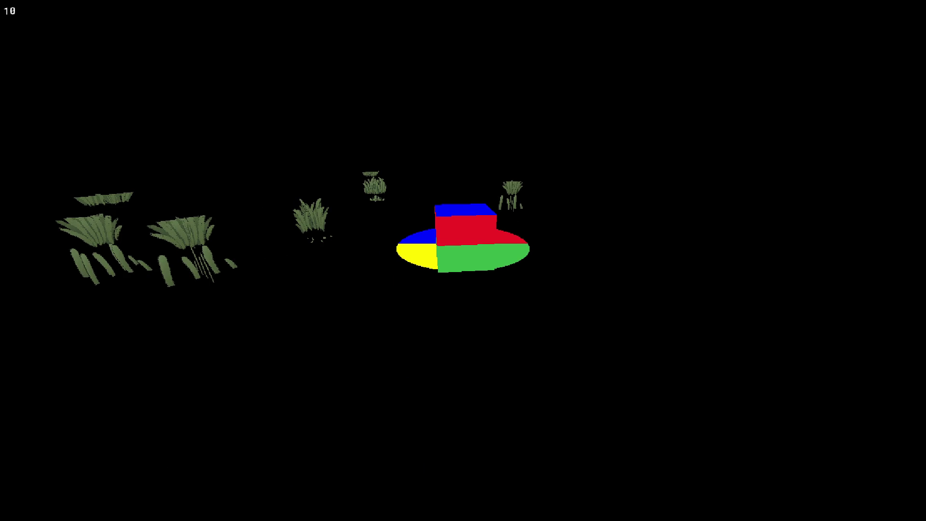
{"action": "key", "text": "Left"}
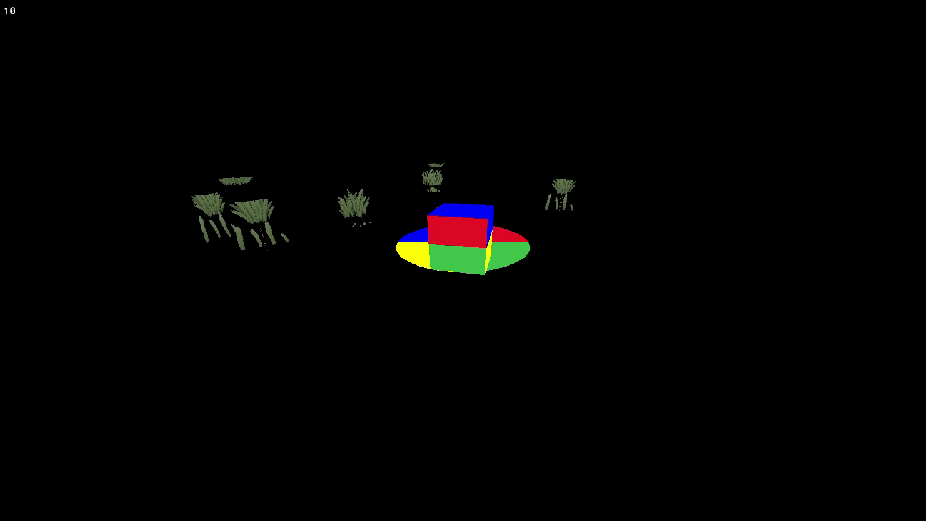
{"action": "key", "text": "Left"}
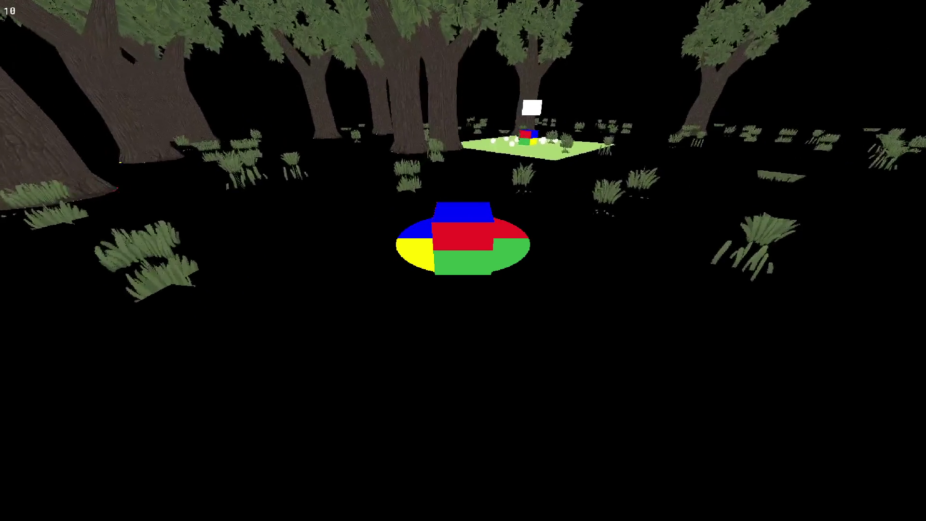
{"action": "key", "text": "Up"}
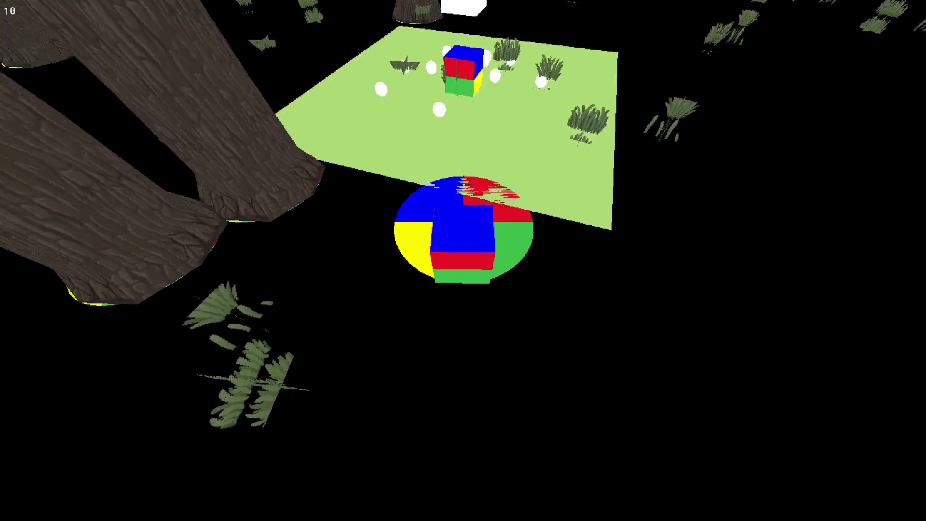
{"action": "key", "text": "Up"}
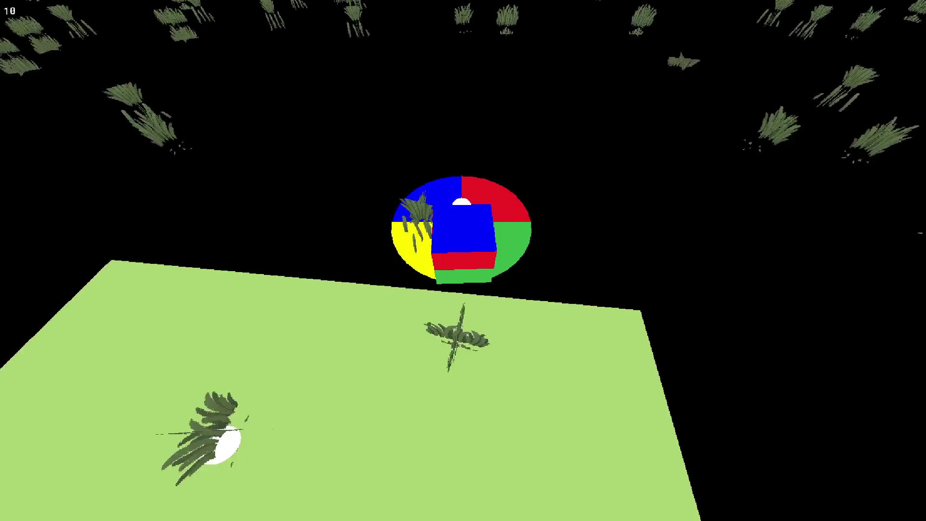
{"action": "key", "text": "Left"}
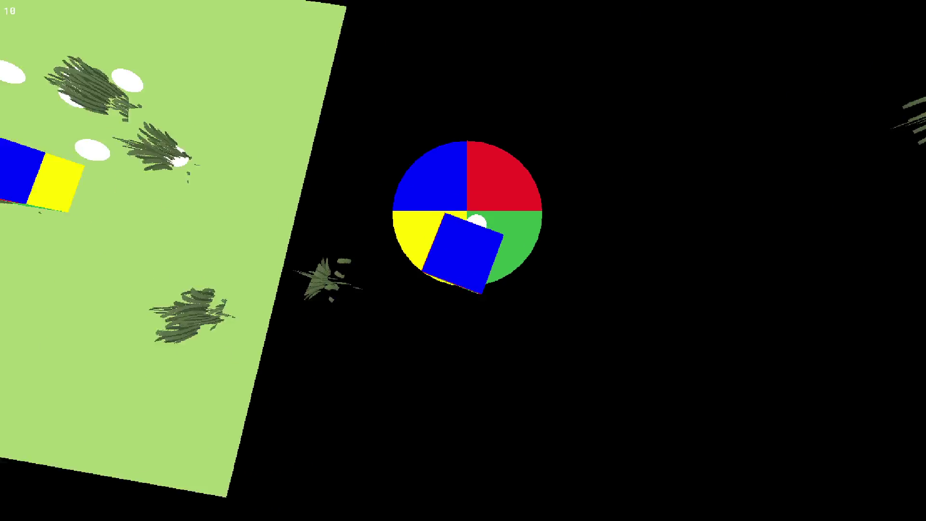
- Quit the game and bring up the Blender grass project
{"action": "key", "text": "Escape"}
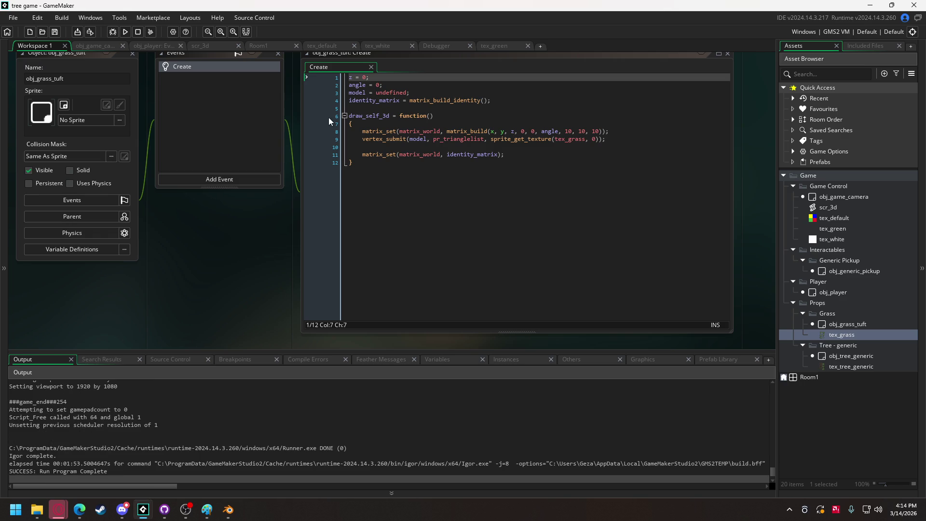
{"action": "mouse_move", "coordinate": [382, 151]}
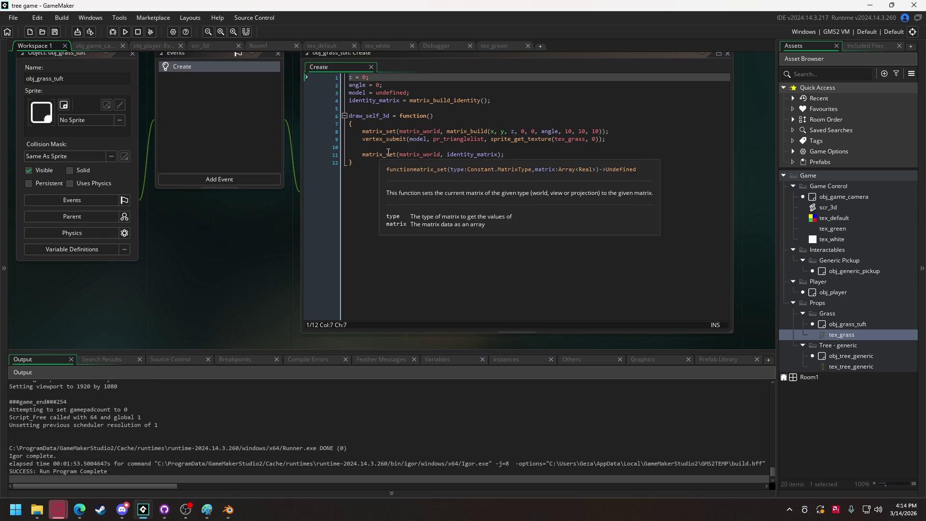
{"action": "left_click", "coordinate": [232, 513]}
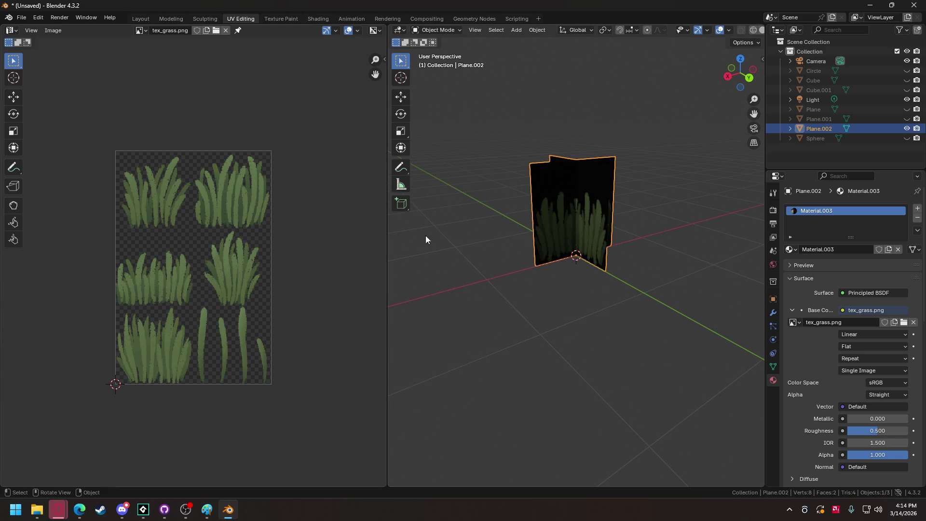
- Orbit the Blender view around the crossed grass planes, then switch back to GameMaker
{"action": "mouse_move", "coordinate": [491, 312]}
{"action": "left_mouse_down"}
{"action": "mouse_move", "coordinate": [560, 288]}
{"action": "mouse_move", "coordinate": [617, 288]}
{"action": "mouse_move", "coordinate": [573, 304]}
{"action": "mouse_move", "coordinate": [451, 295]}
{"action": "left_mouse_up"}
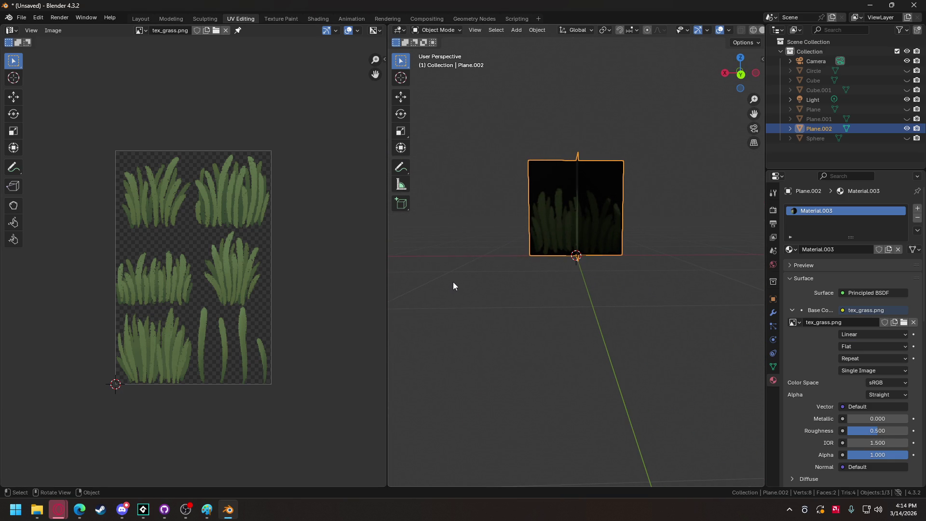
{"action": "key", "text": "alt+Tab"}
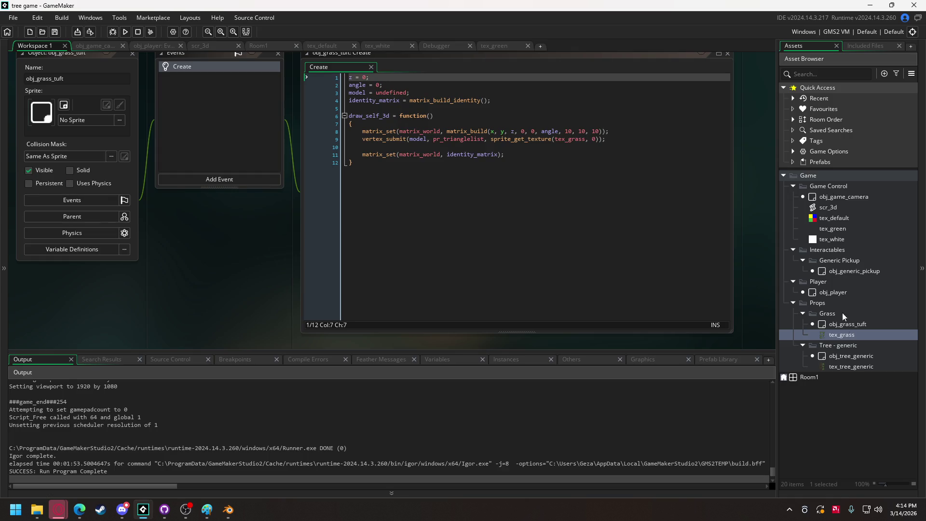
{"action": "left_click", "coordinate": [866, 46]}
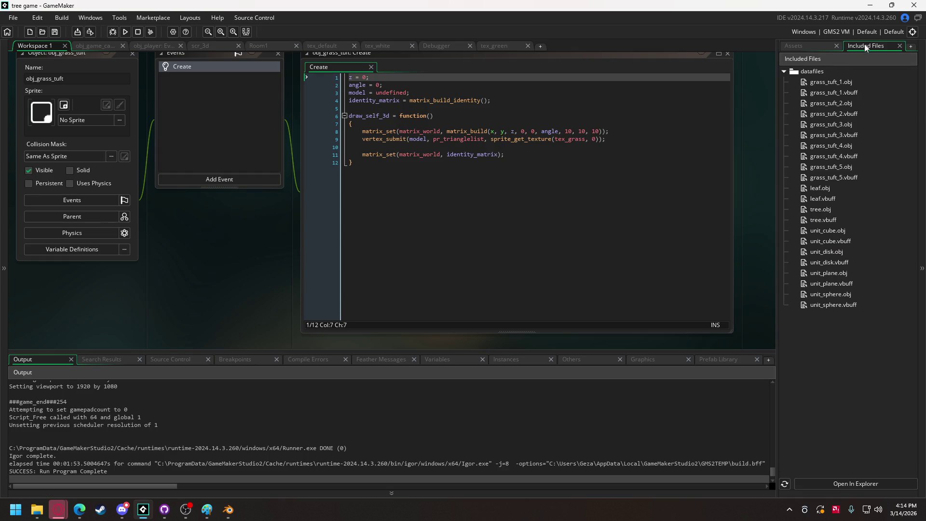
{"action": "right_click", "coordinate": [830, 82]}
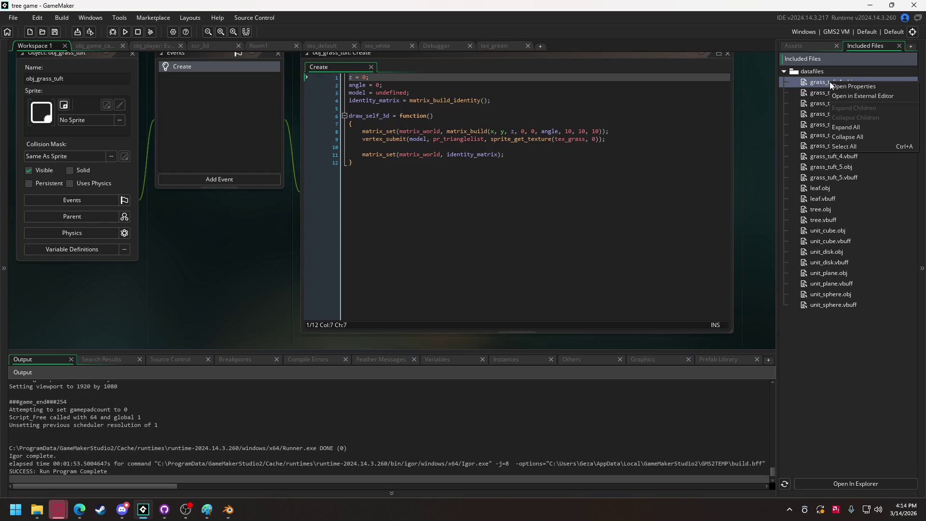
{"action": "left_click", "coordinate": [841, 96]}
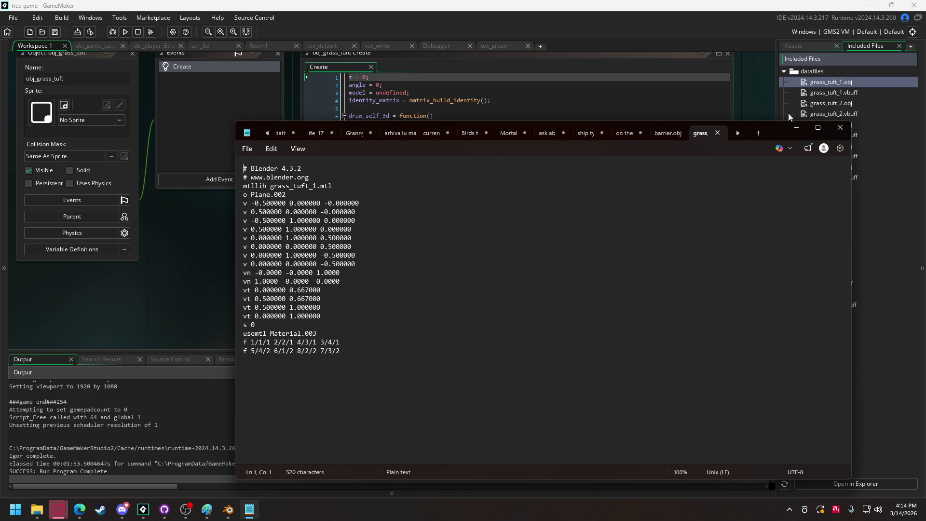
{"action": "left_click", "coordinate": [845, 129]}
{"action": "right_click", "coordinate": [839, 126]}
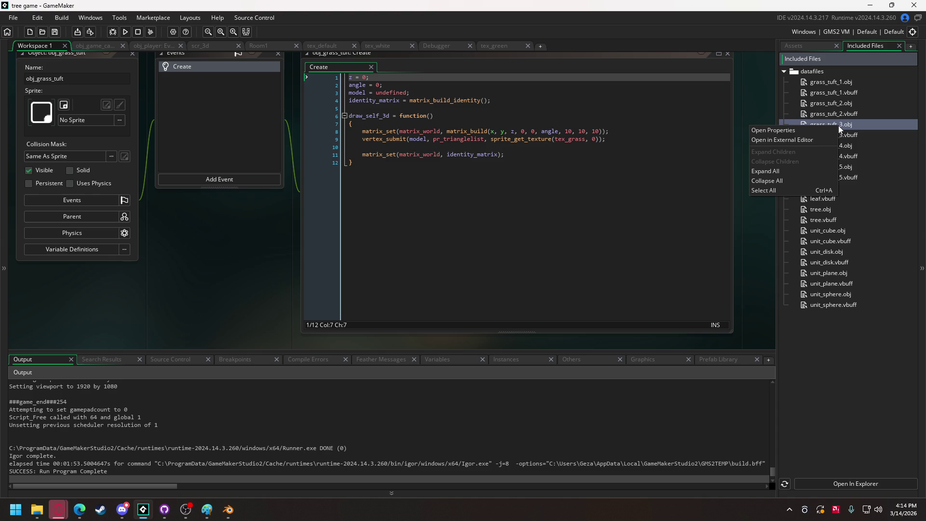
{"action": "left_click", "coordinate": [792, 141]}
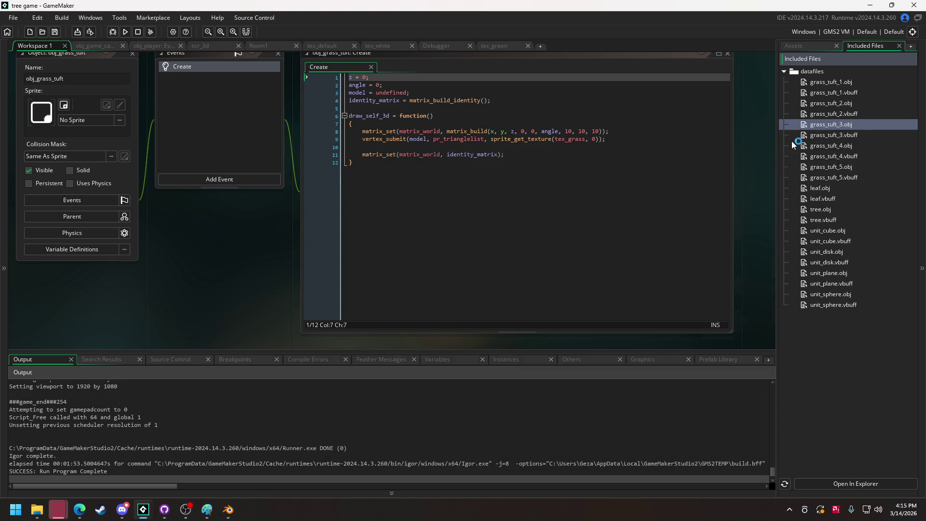
{"action": "left_click", "coordinate": [838, 126]}
{"action": "left_click", "coordinate": [796, 47]}
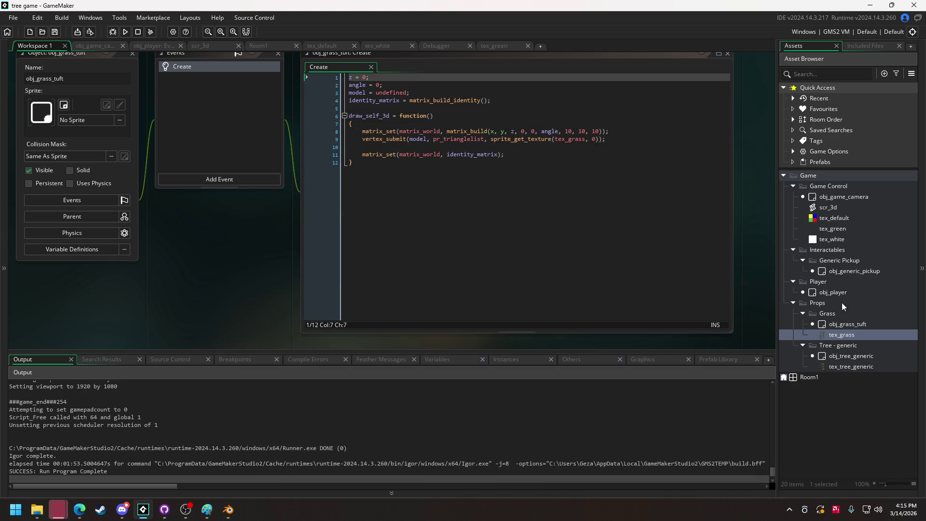
- Enable Separate Texture Page in tex_grass's Texture Settings, then test-run the game and quit
{"action": "right_click", "coordinate": [840, 335]}
{"action": "double_click", "coordinate": [852, 334]}
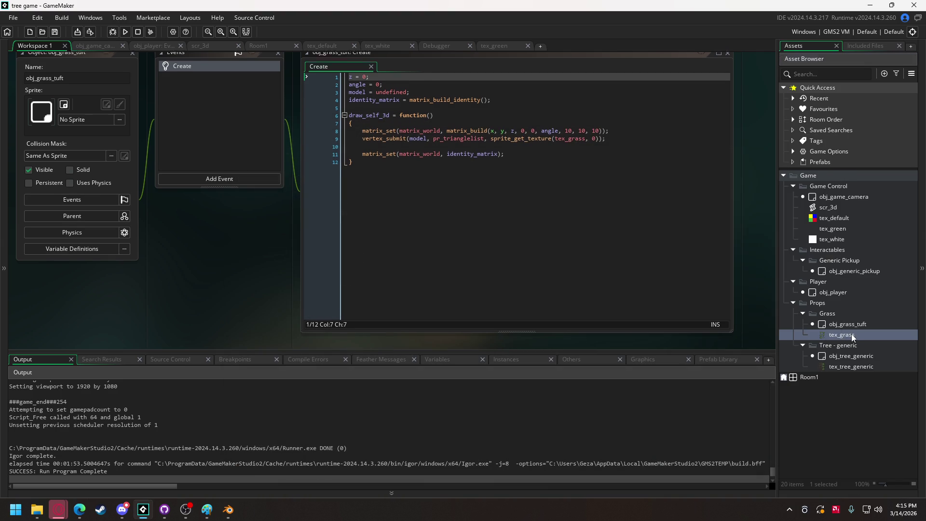
{"action": "left_click", "coordinate": [89, 145]}
{"action": "left_click", "coordinate": [130, 175]}
{"action": "left_click", "coordinate": [125, 32]}
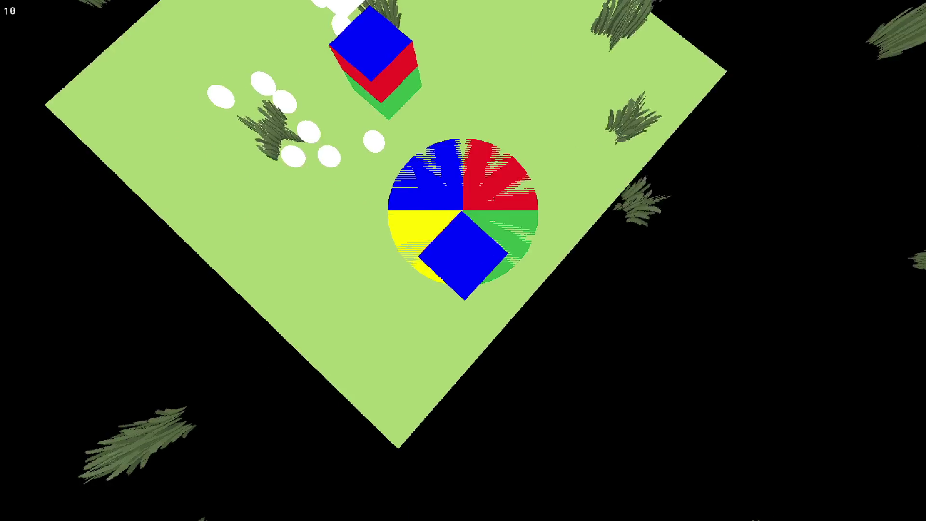
{"action": "key", "text": "Escape"}
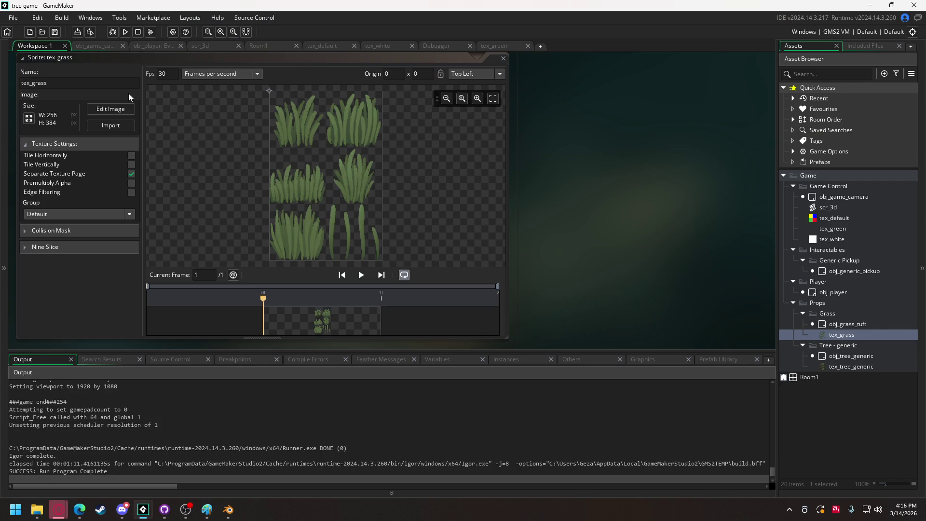
- Return to obj_player's Create code, then open obj_generic_pickup's editor
{"action": "left_click", "coordinate": [148, 48]}
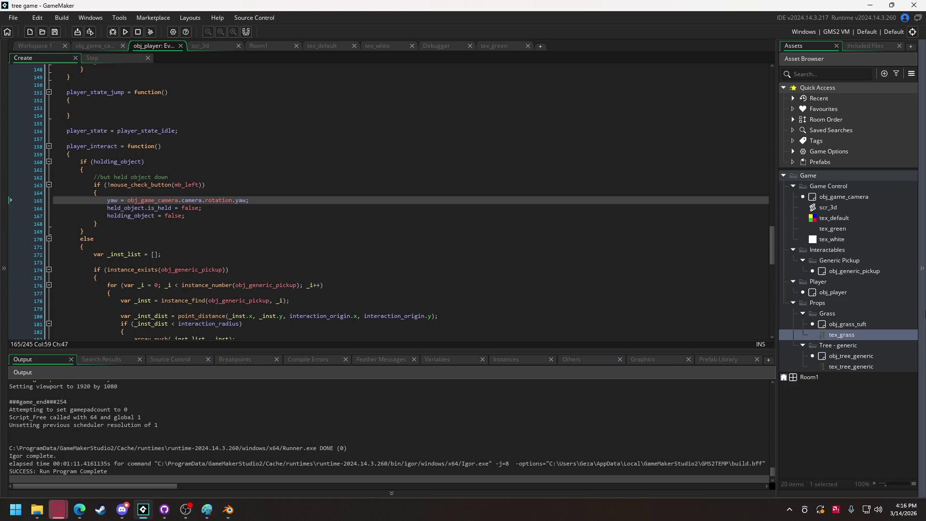
{"action": "double_click", "coordinate": [861, 271]}
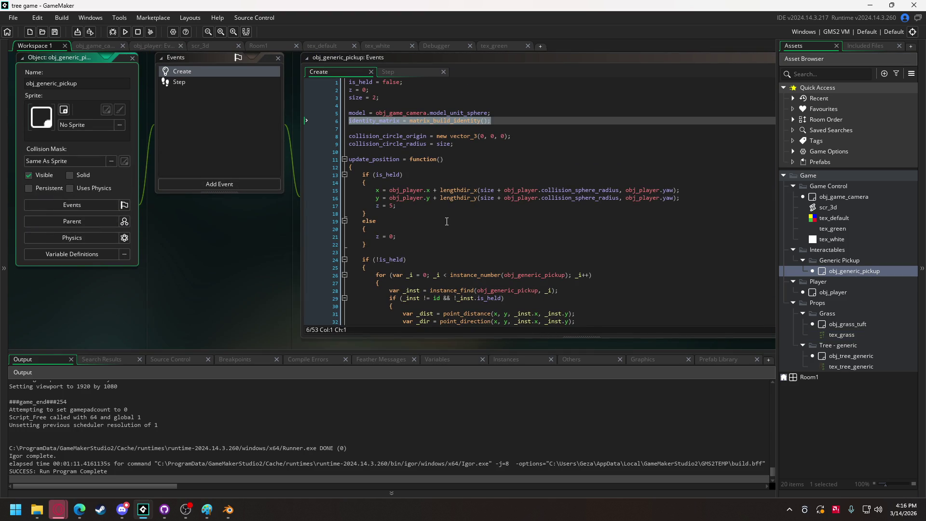
- Copy the two held-pickup x/y position lines into the not-held else block
{"action": "scroll", "coordinate": [447, 222], "scroll_direction": "down", "scroll_amount": 5}
{"action": "mouse_move", "coordinate": [449, 198]}
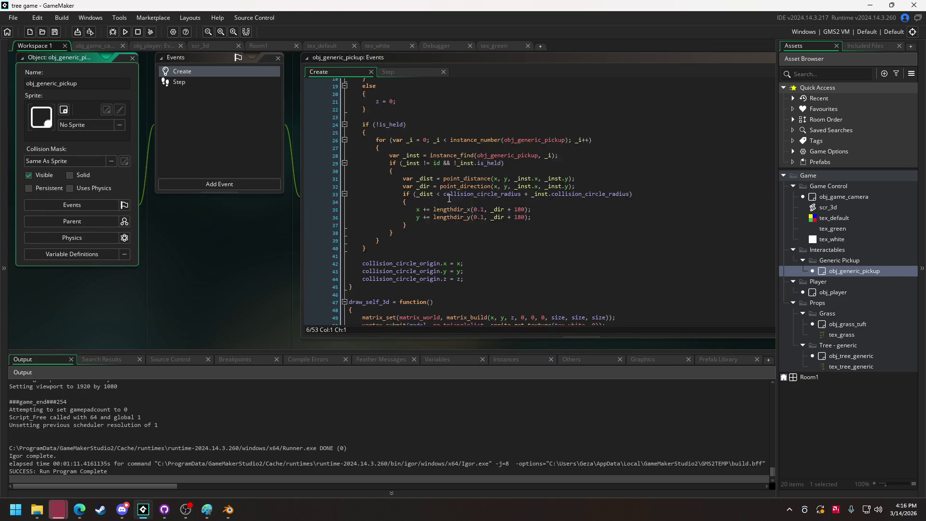
{"action": "scroll", "coordinate": [449, 198], "scroll_direction": "up", "scroll_amount": 3}
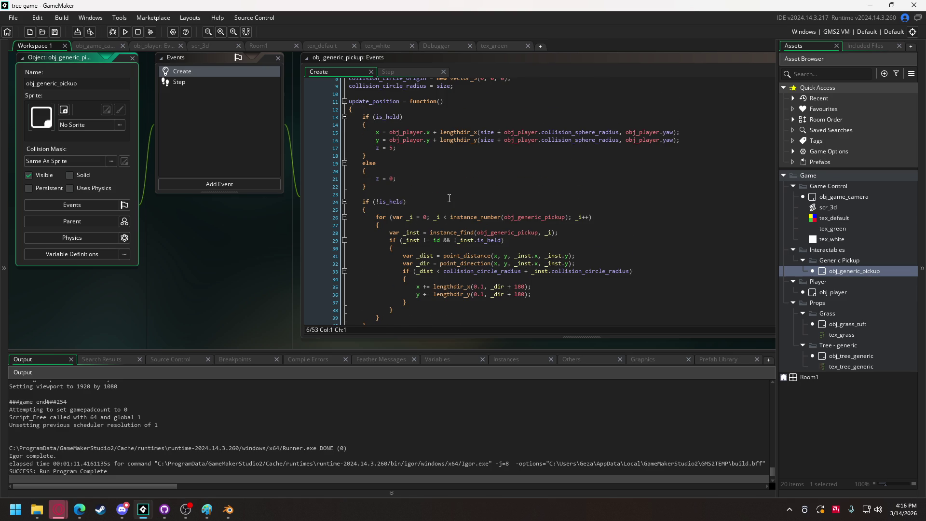
{"action": "scroll", "coordinate": [591, 244], "scroll_direction": "up", "scroll_amount": 3}
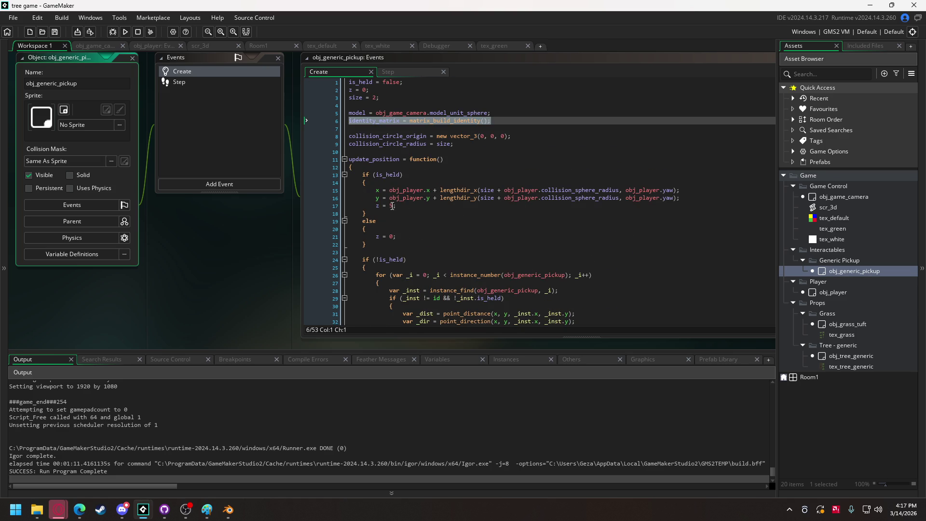
{"action": "left_click_drag", "start_coordinate": [376, 190], "coordinate": [685, 202]}
{"action": "key", "text": "ctrl+c"}
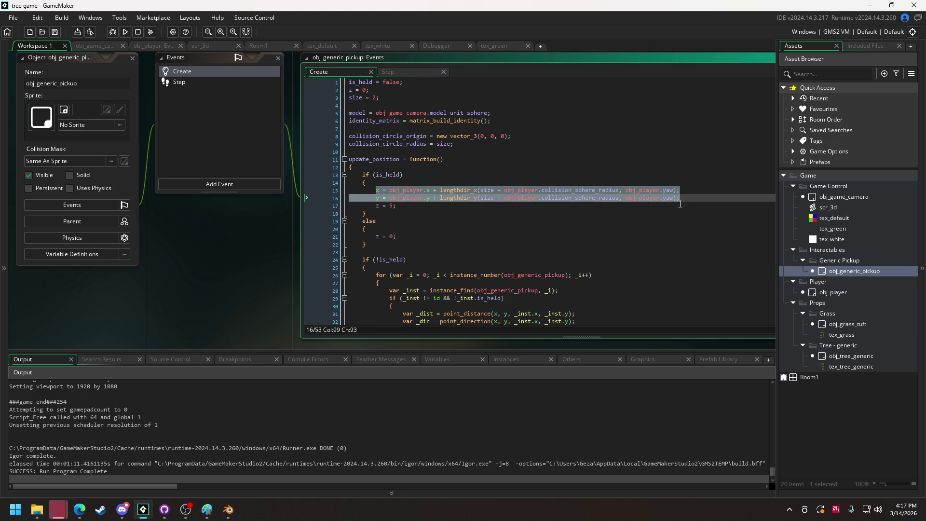
{"action": "left_click", "coordinate": [420, 227]}
{"action": "key", "text": "Return"}
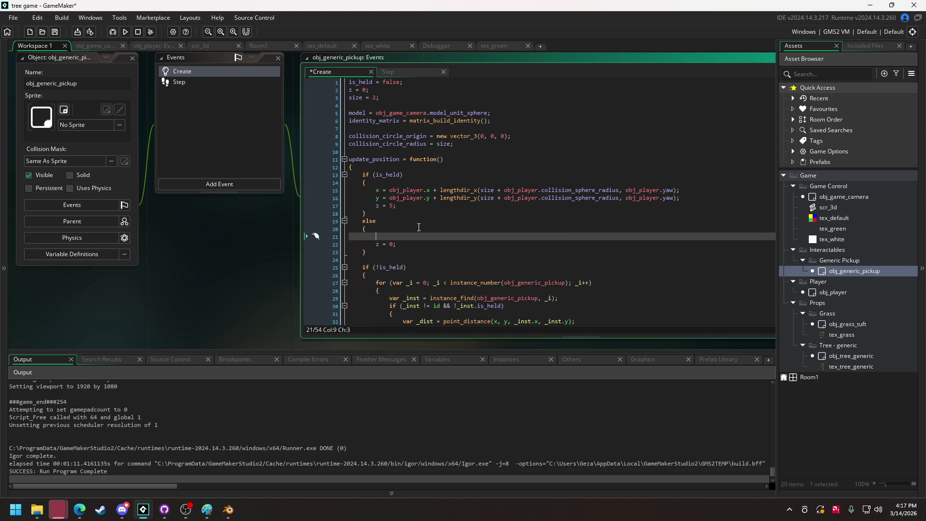
{"action": "key", "text": "ctrl+v"}
- Replace obj_player.yaw with obj_game_camera.camera.rotation.yaw on both pasted lines and run
{"action": "double_click", "coordinate": [642, 245]}
{"action": "key", "text": "alt+shift+Up"}
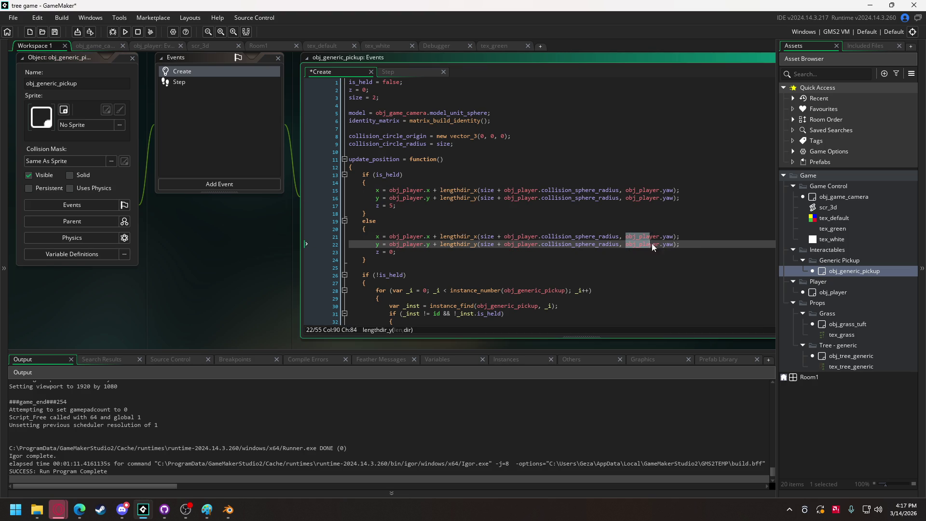
{"action": "type", "text": "obj"}
{"action": "type", "text": "_game_cam"}
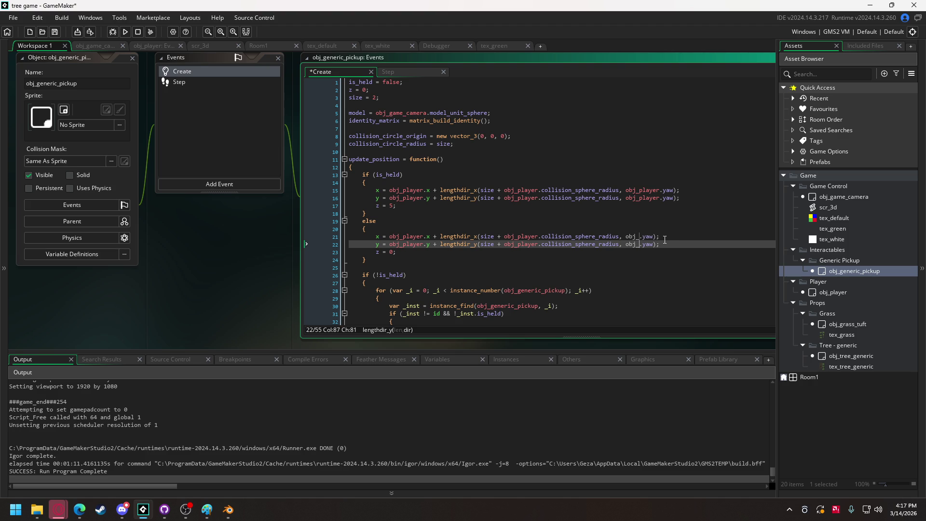
{"action": "type", "text": "era.camera"}
{"action": "type", "text": "."}
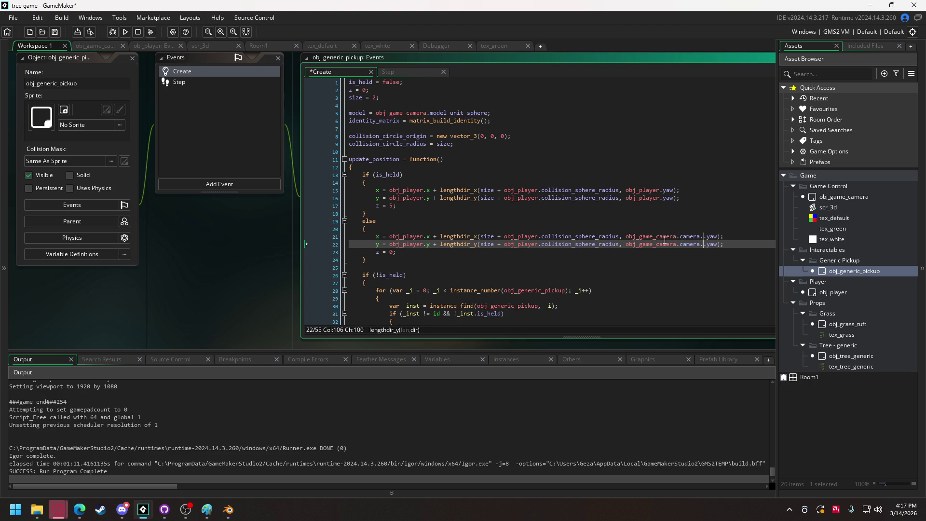
{"action": "type", "text": "rotation"}
{"action": "left_click", "coordinate": [125, 32]}
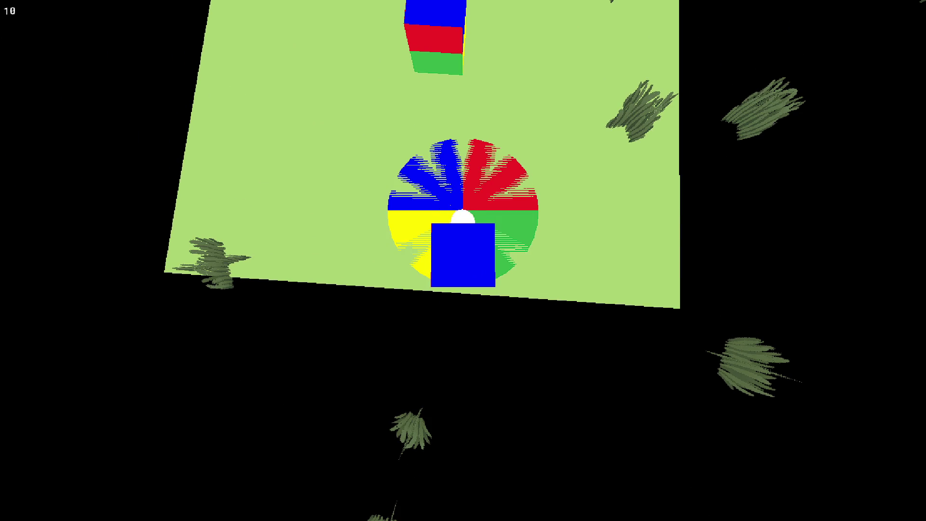
- Close the running test game
{"action": "key", "text": "Escape"}
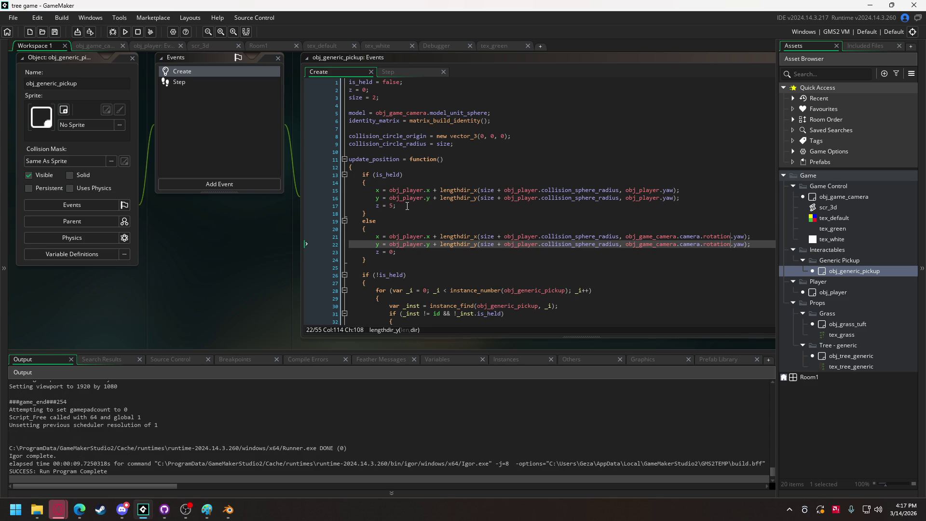
- Delete the two camera-yaw x/y lines from the pickup's else block and return to obj_player's code
{"action": "scroll", "coordinate": [407, 206], "scroll_direction": "down", "scroll_amount": 3}
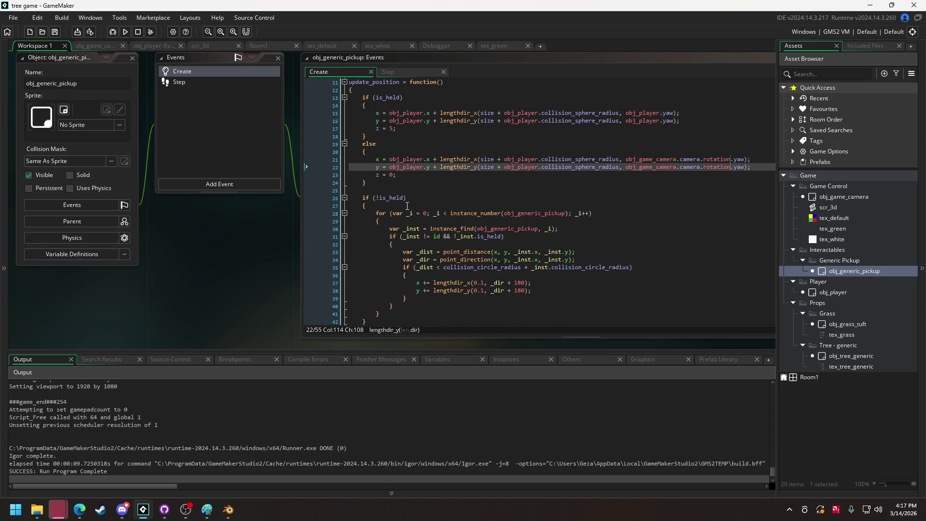
{"action": "scroll", "coordinate": [408, 206], "scroll_direction": "up", "scroll_amount": 2}
{"action": "mouse_move", "coordinate": [754, 208]}
{"action": "left_mouse_down"}
{"action": "mouse_move", "coordinate": [378, 206]}
{"action": "mouse_move", "coordinate": [376, 198]}
{"action": "left_mouse_up"}
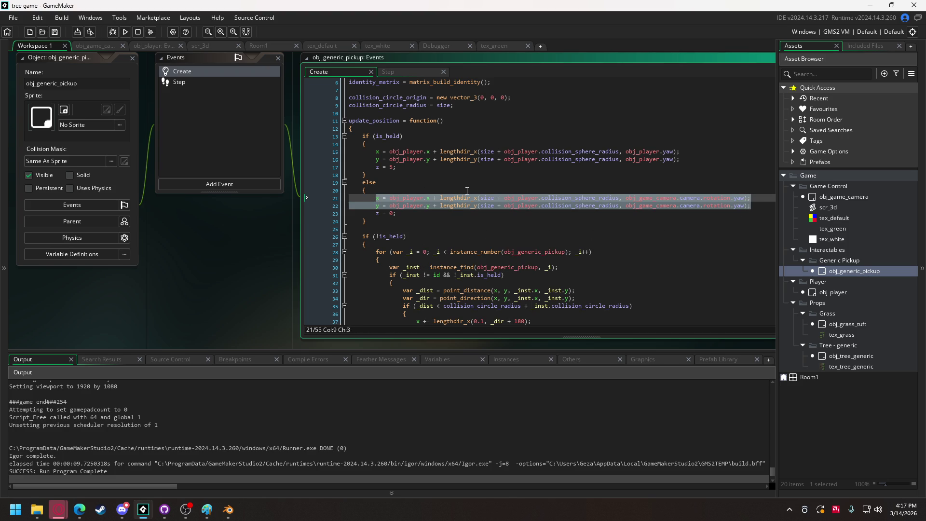
{"action": "key", "text": "BackSpace"}
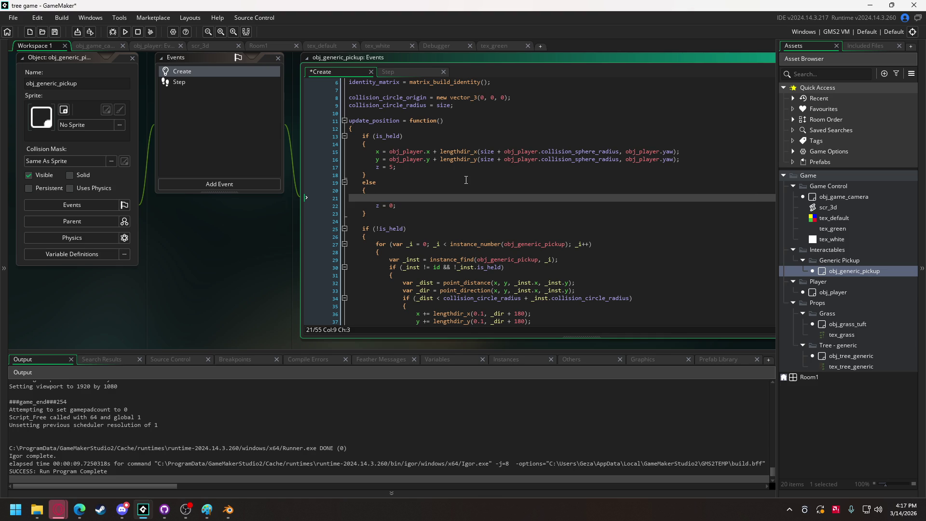
{"action": "key", "text": "BackSpace"}
{"action": "key", "text": "BackSpace"}
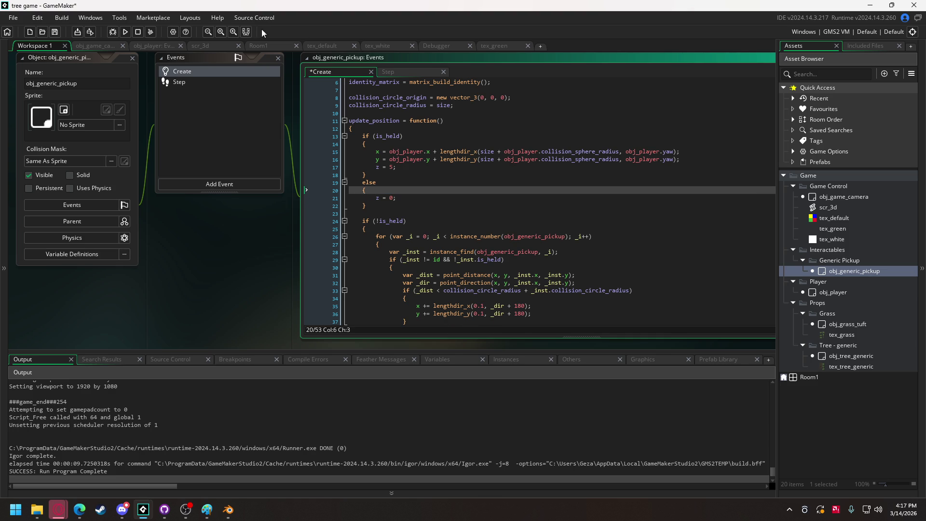
{"action": "left_click", "coordinate": [152, 47]}
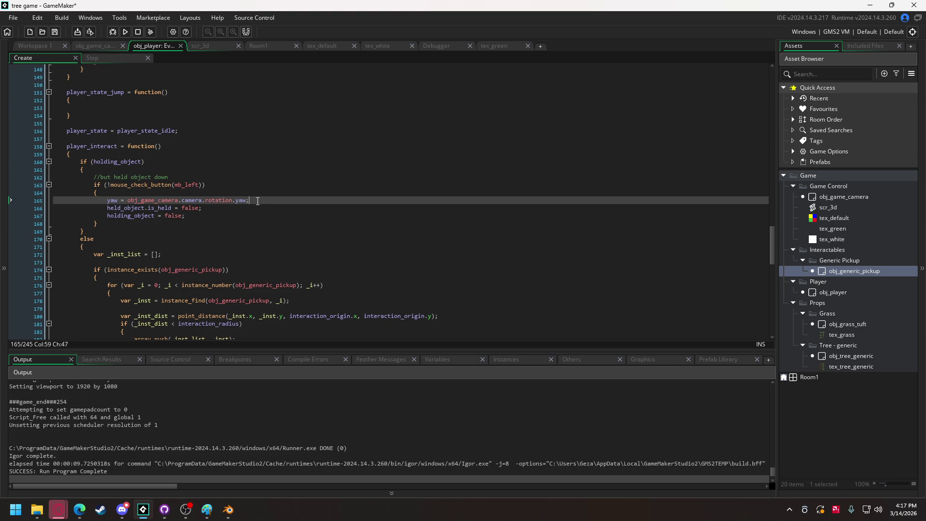
- Paste the x/y lengthdir lines under the yaw line and add 'holding_object = false;'
{"action": "key", "text": "Return"}
{"action": "type", "text": "x = obj_player.x + lengthdir_x(size + obj_player.collision_sphere_radius, obj_game_camera.camera.rotation.yaw); \t\ty = obj_player.y + lengthdir_y(size + obj_player.collision_sphere_radius, obj_game_camera.camera.rotation.yaw);"}
{"action": "left_click", "coordinate": [75, 214]}
{"action": "key", "text": "Tab"}
{"action": "key", "text": "Tab"}
{"action": "key", "text": "Down"}
{"action": "key", "text": "End"}
{"action": "key", "text": "Return"}
{"action": "type", "text": "holding_object = false;"}
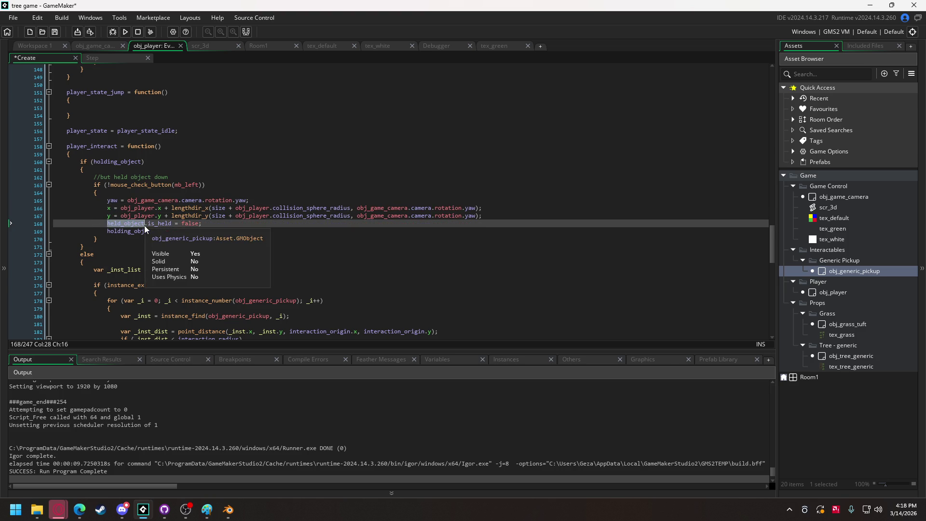
- Prefix the x and y assignments with held_object. and drop their obj_player. references
{"action": "left_click_drag", "start_coordinate": [107, 224], "coordinate": [148, 224]}
{"action": "key", "text": "ctrl+c"}
{"action": "left_click", "coordinate": [107, 208]}
{"action": "key", "text": "ctrl+v"}
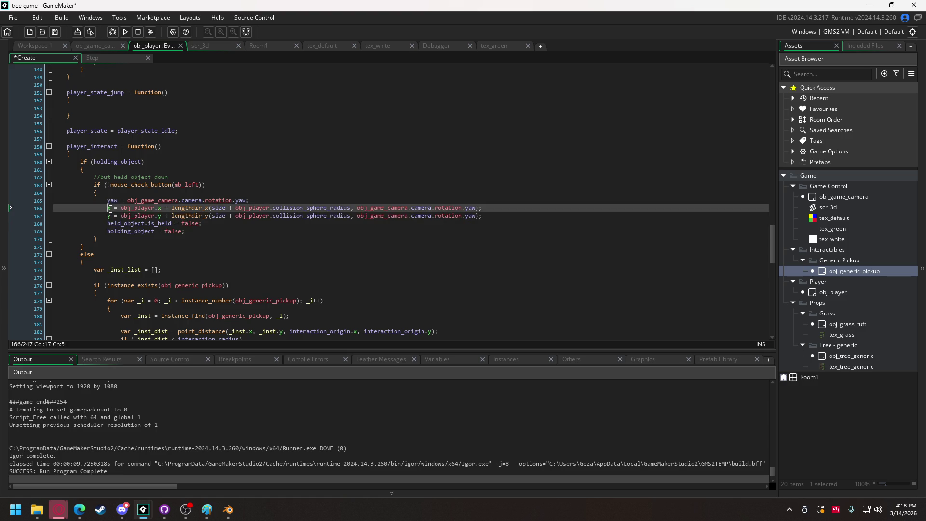
{"action": "left_click", "coordinate": [108, 216]}
{"action": "key", "text": "ctrl+v"}
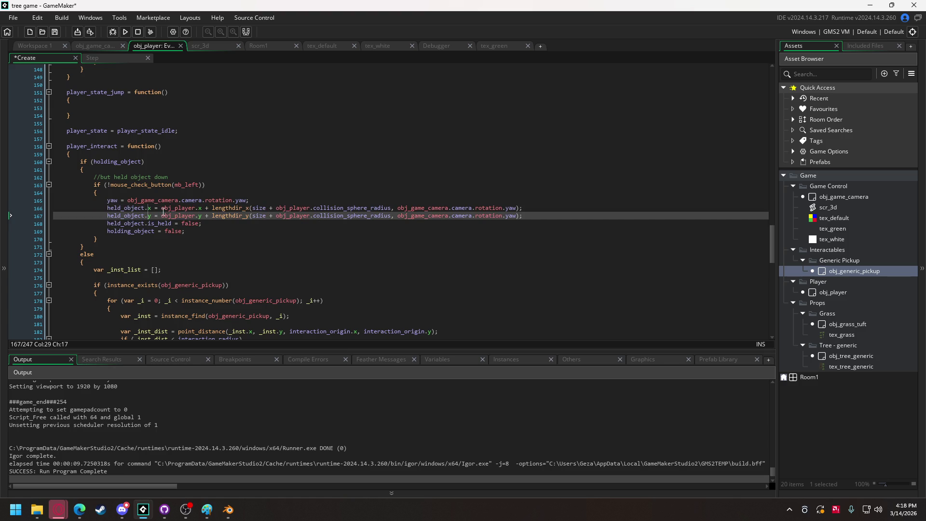
{"action": "key", "text": "alt+shift+Up"}
{"action": "key", "text": "ctrl+shift+Right"}
{"action": "key", "text": "ctrl+shift+Right"}
{"action": "key", "text": "ctrl+shift+Right"}
{"action": "key", "text": "BackSpace"}
- Use held_object.size and bare collision_sphere_radius in both lengthdir calls, then run
{"action": "left_click", "coordinate": [215, 208]}
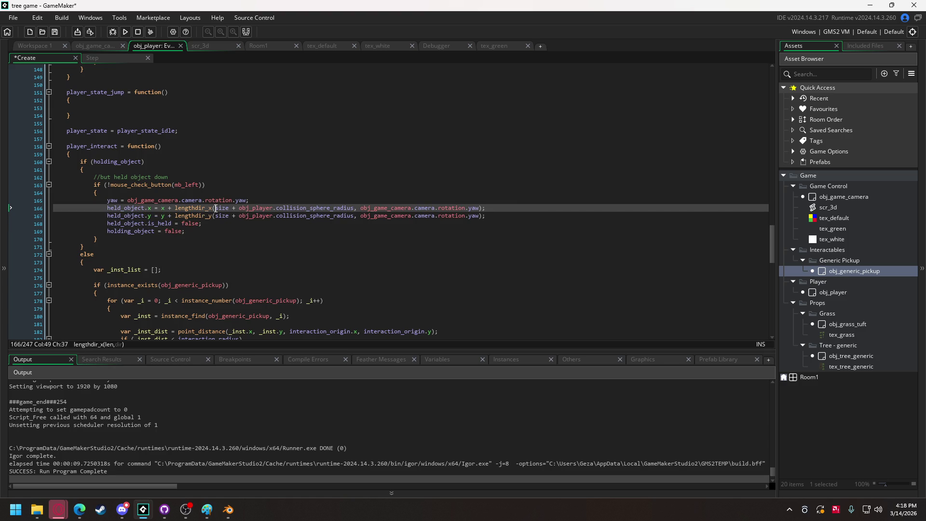
{"action": "key", "text": "alt+shift+Down"}
{"action": "key", "text": "ctrl+v"}
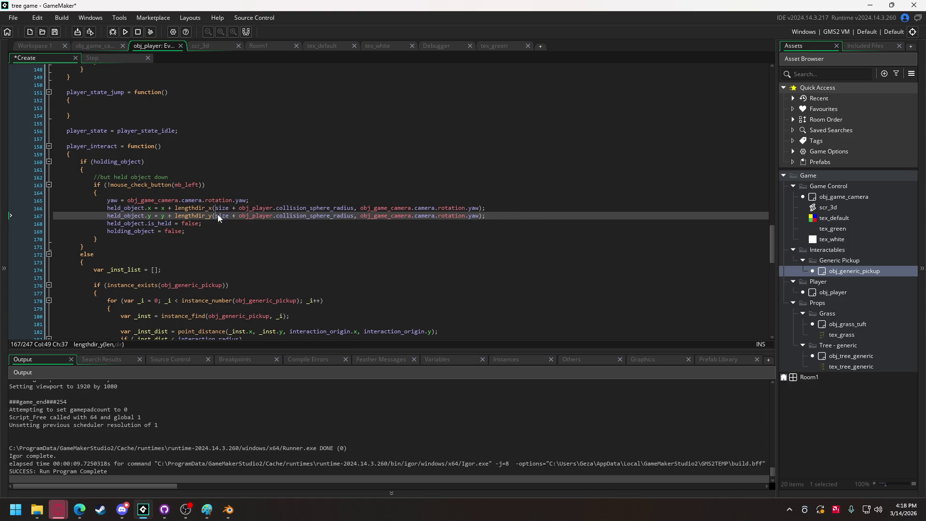
{"action": "key", "text": "ctrl+Right"}
{"action": "key", "text": "ctrl+Right"}
{"action": "key", "text": "shift+Right"}
{"action": "key", "text": "shift+Right"}
{"action": "key", "text": "shift+Right"}
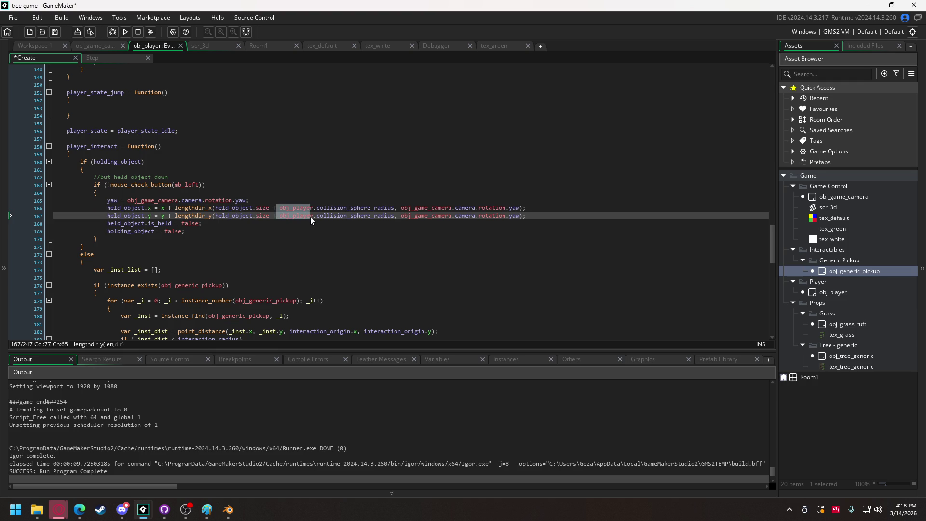
{"action": "key", "text": "BackSpace"}
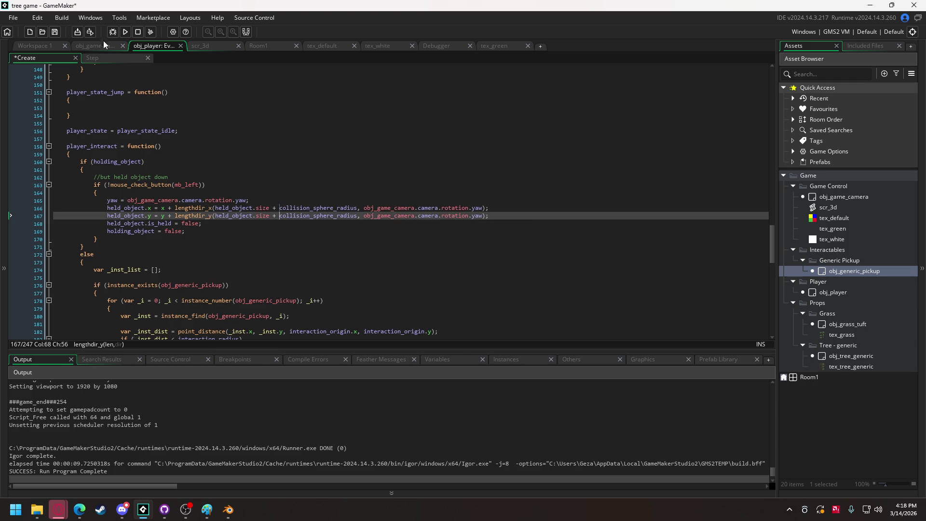
{"action": "left_click", "coordinate": [129, 31]}
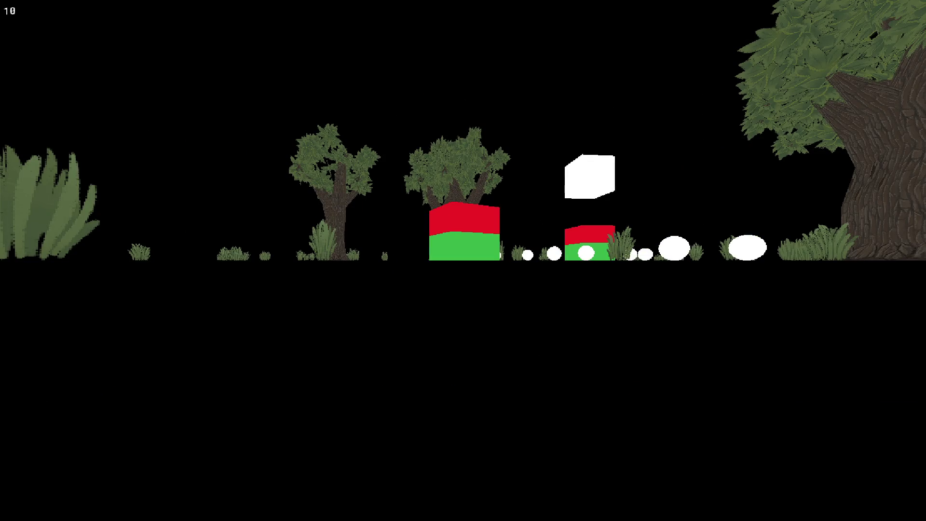
- Close the running game and scroll down through obj_player's Create code
{"action": "key", "text": "Escape"}
{"action": "scroll", "coordinate": [211, 242], "scroll_direction": "down", "scroll_amount": 2}
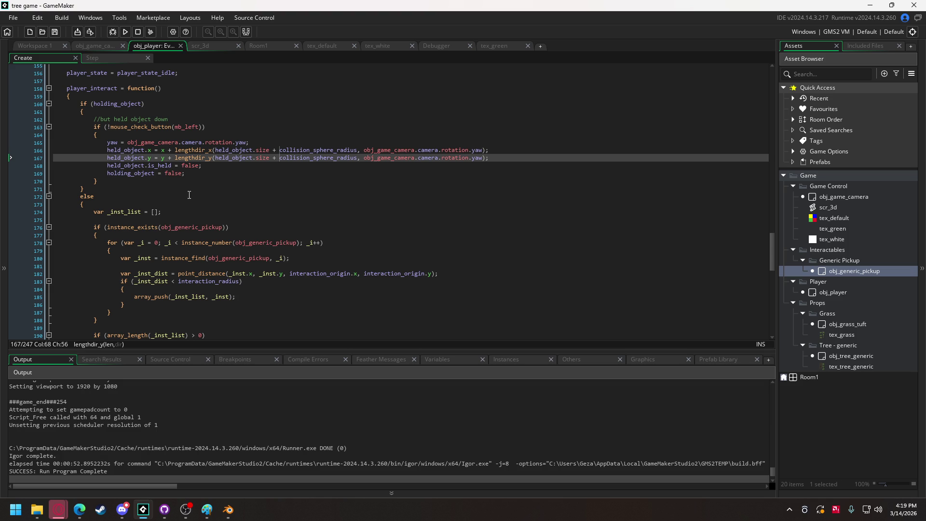
- Move from obj_game_camera's code to obj_generic_pickup's Create code, placing the cursor before the !is_held overlap loop
{"action": "left_click", "coordinate": [91, 42]}
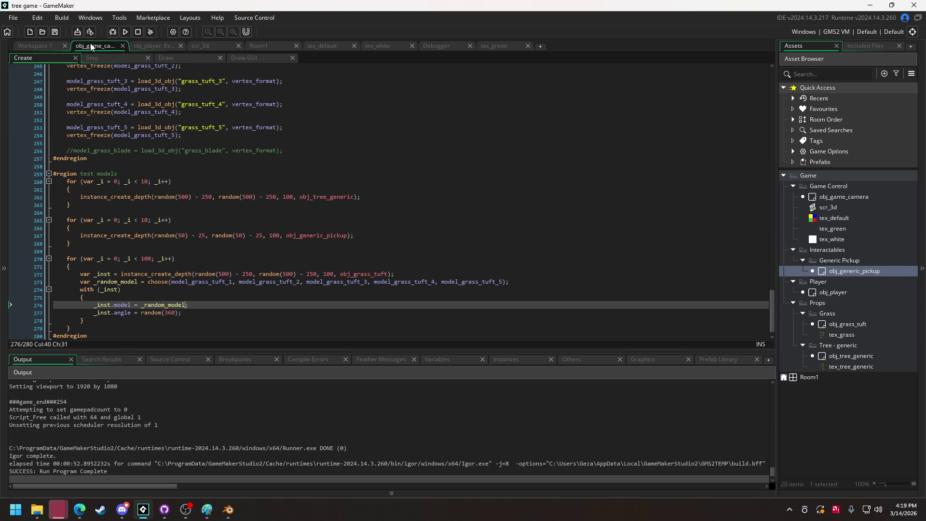
{"action": "scroll", "coordinate": [176, 192], "scroll_direction": "down", "scroll_amount": 1}
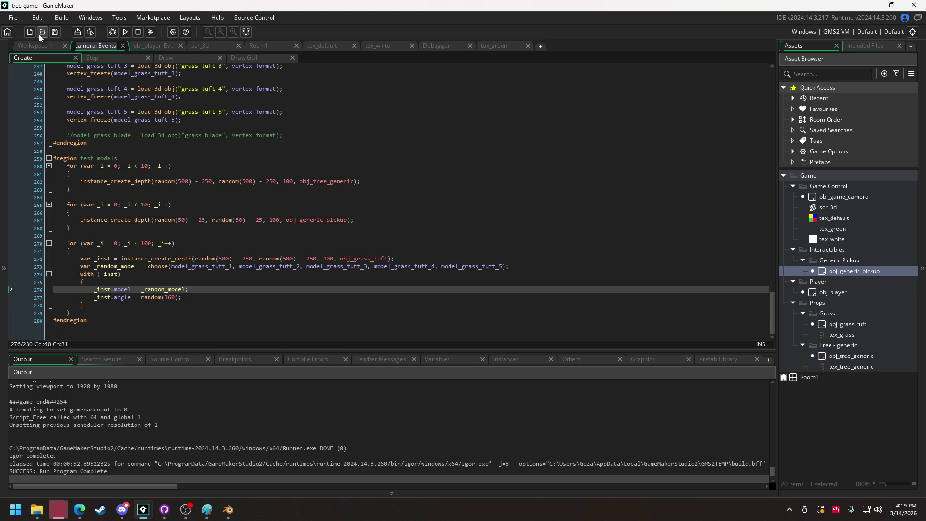
{"action": "left_click", "coordinate": [39, 46]}
{"action": "scroll", "coordinate": [445, 218], "scroll_direction": "down", "scroll_amount": 3}
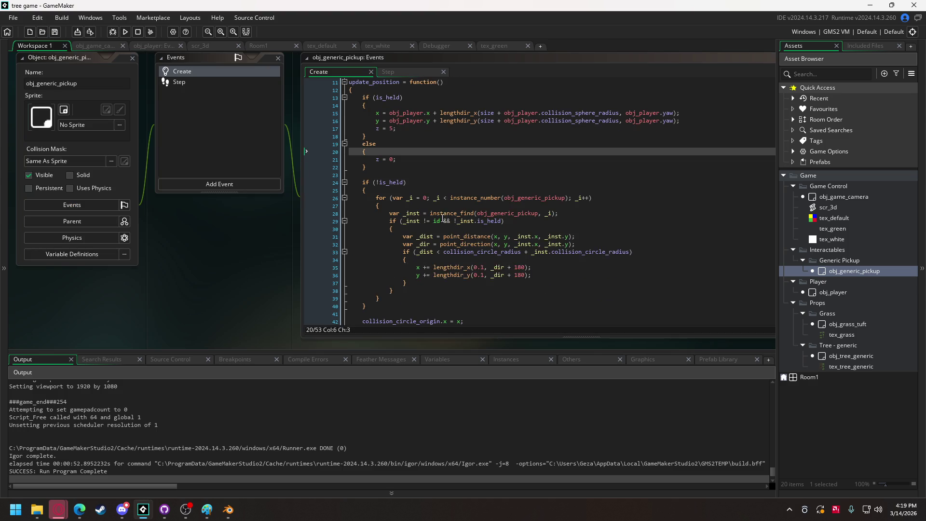
{"action": "scroll", "coordinate": [442, 218], "scroll_direction": "down", "scroll_amount": 1}
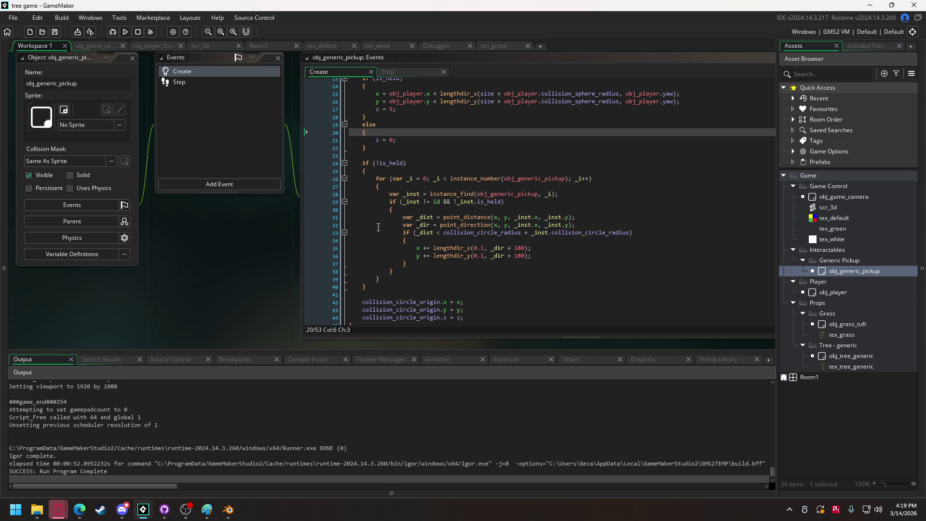
{"action": "left_click", "coordinate": [376, 178]}
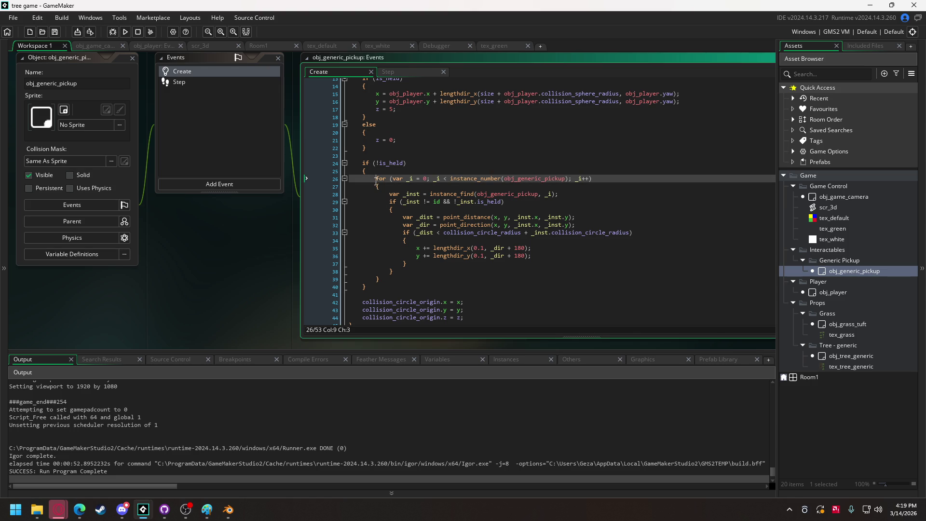
- Add a var _player_dist line above the loop using a copied point_distance call
{"action": "key", "text": "Return"}
{"action": "key", "text": "Return"}
{"action": "left_click", "coordinate": [406, 177]}
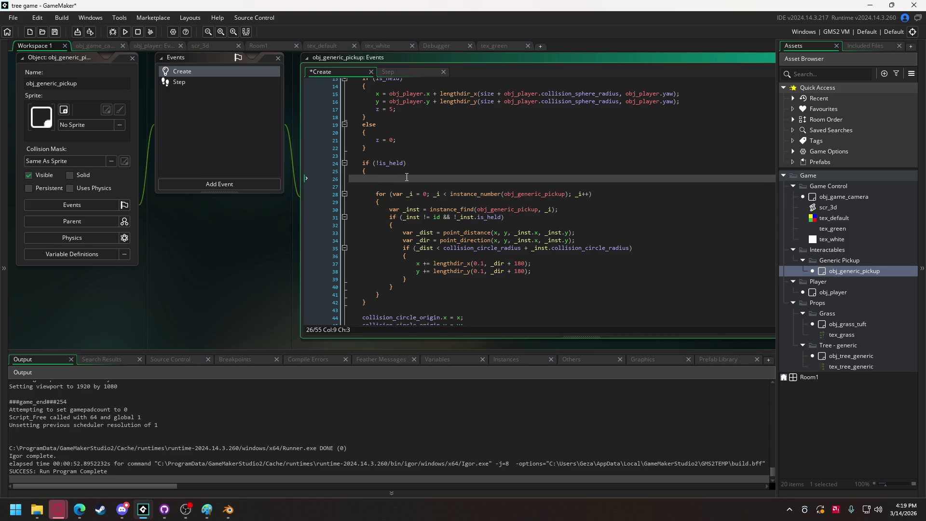
{"action": "type", "text": "var _player"}
{"action": "type", "text": "_dist ="}
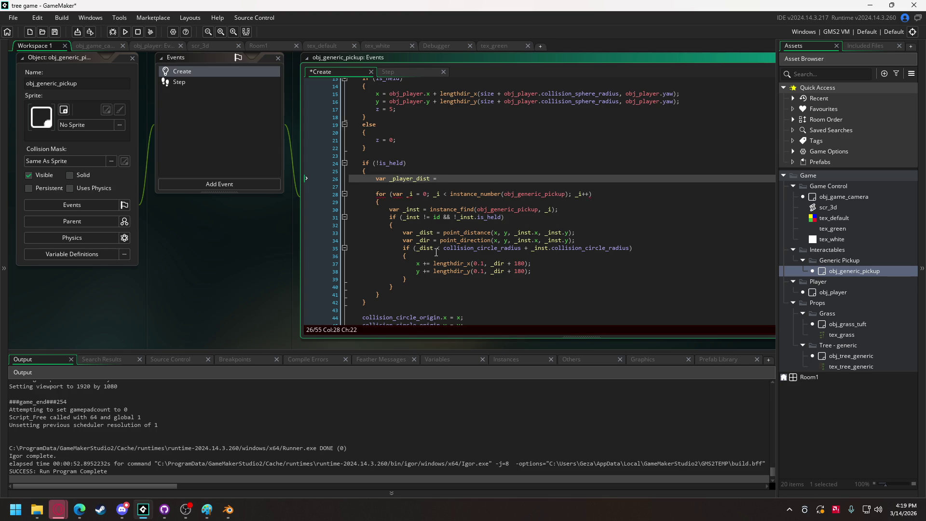
{"action": "left_click_drag", "start_coordinate": [443, 233], "coordinate": [576, 233]}
{"action": "key", "text": "ctrl+c"}
{"action": "left_click", "coordinate": [463, 179]}
{"action": "key", "text": "ctrl+v"}
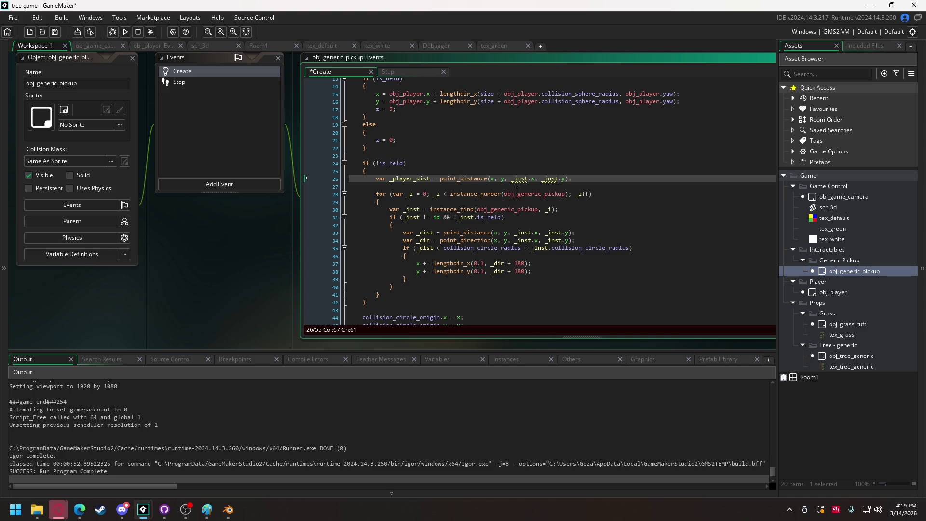
- Replace both _inst references in the distance call with obj_player
{"action": "double_click", "coordinate": [518, 179]}
{"action": "mouse_move", "coordinate": [515, 182]}
{"action": "type", "text": "obj_"}
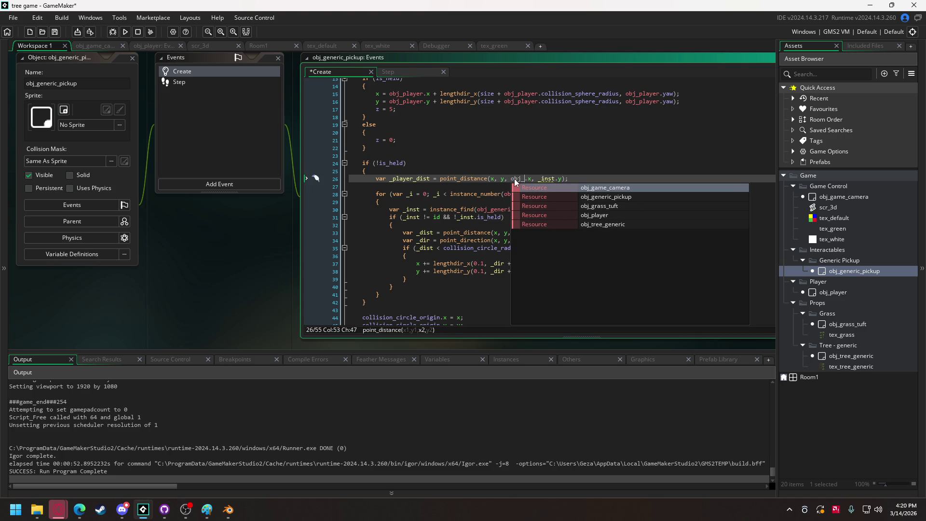
{"action": "type", "text": "player"}
{"action": "left_click", "coordinate": [514, 179]}
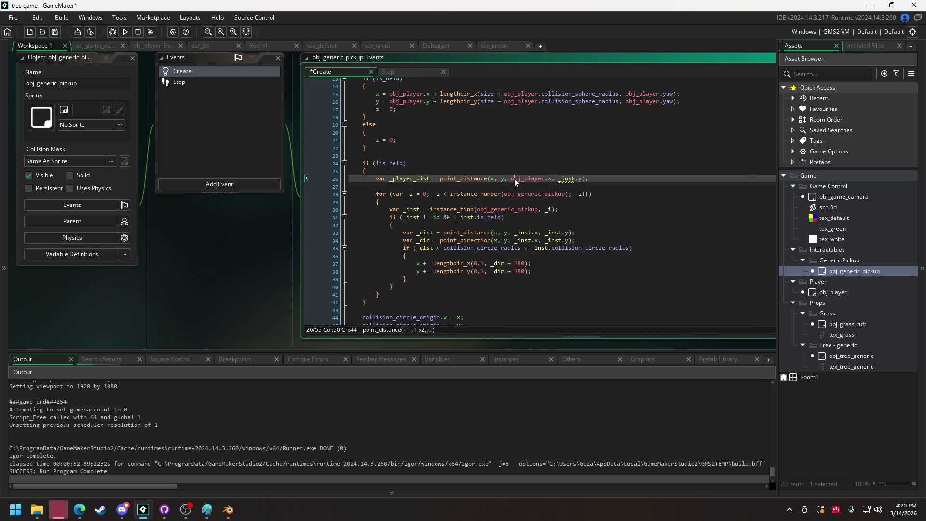
{"action": "double_click", "coordinate": [515, 179]}
{"action": "key", "text": "ctrl+c"}
{"action": "double_click", "coordinate": [570, 179]}
{"action": "key", "text": "ctrl+v"}
- Duplicate that line as _player_dir, using point_direction to obj_player
{"action": "left_click", "coordinate": [616, 180]}
{"action": "left_click_drag", "start_coordinate": [615, 180], "coordinate": [374, 180]}
{"action": "key", "text": "ctrl+c"}
{"action": "left_click", "coordinate": [616, 179]}
{"action": "key", "text": "Return"}
{"action": "key", "text": "ctrl+v"}
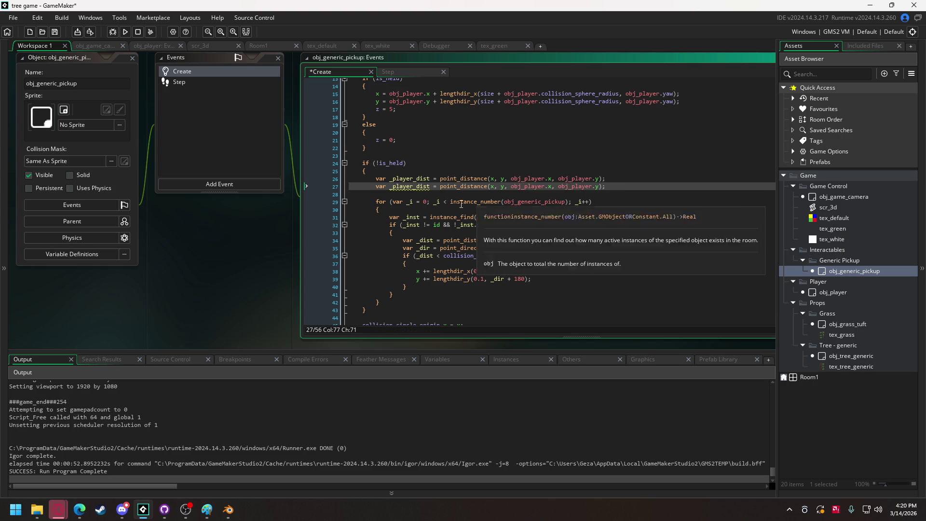
{"action": "left_click", "coordinate": [430, 187]}
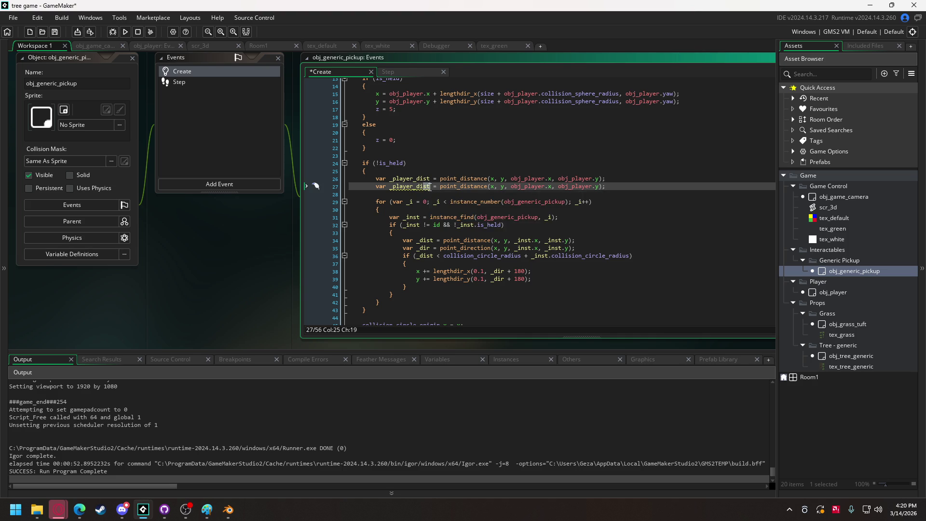
{"action": "key", "text": "BackSpace"}
{"action": "key", "text": "BackSpace"}
{"action": "type", "text": "r"}
{"action": "left_click_drag", "start_coordinate": [465, 186], "coordinate": [484, 186]}
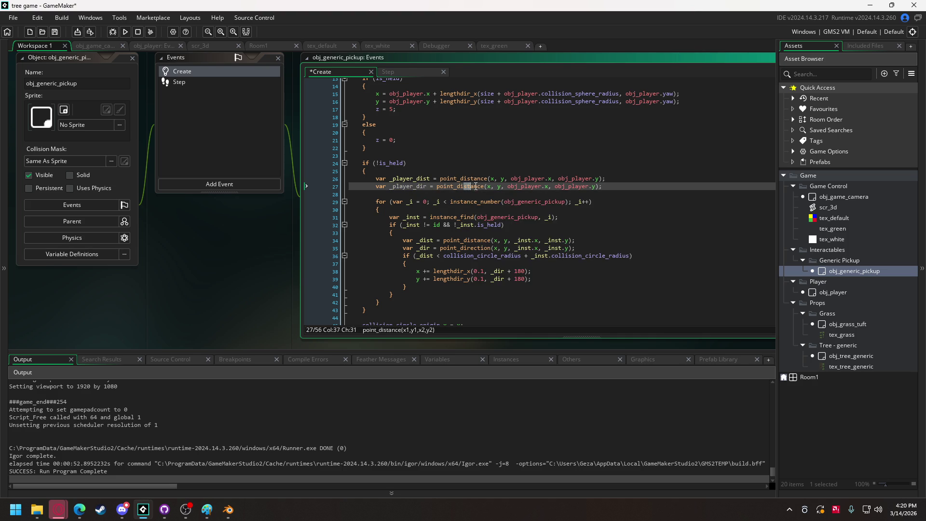
{"action": "type", "text": "recton"}
{"action": "key", "text": "Left"}
{"action": "type", "text": "i"}
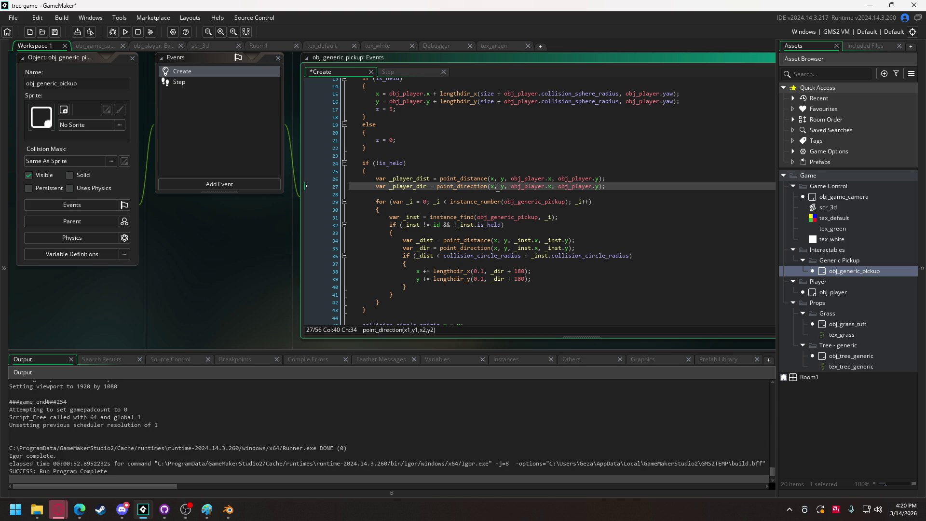
{"action": "left_click", "coordinate": [613, 186]}
- Open an if block testing _player_dist against collision_circle_radius + obj_player.collision_sphere_radius
{"action": "key", "text": "Return"}
{"action": "type", "text": "if ("}
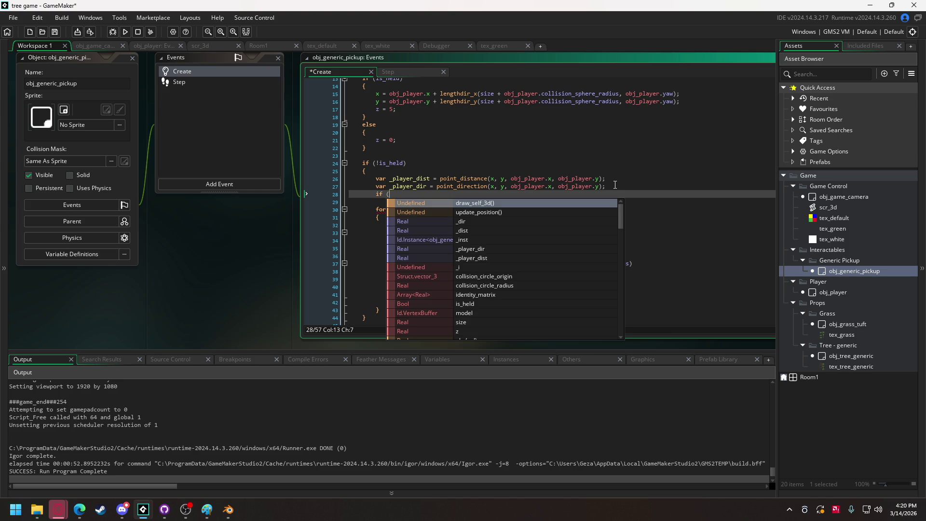
{"action": "type", "text": "_p"}
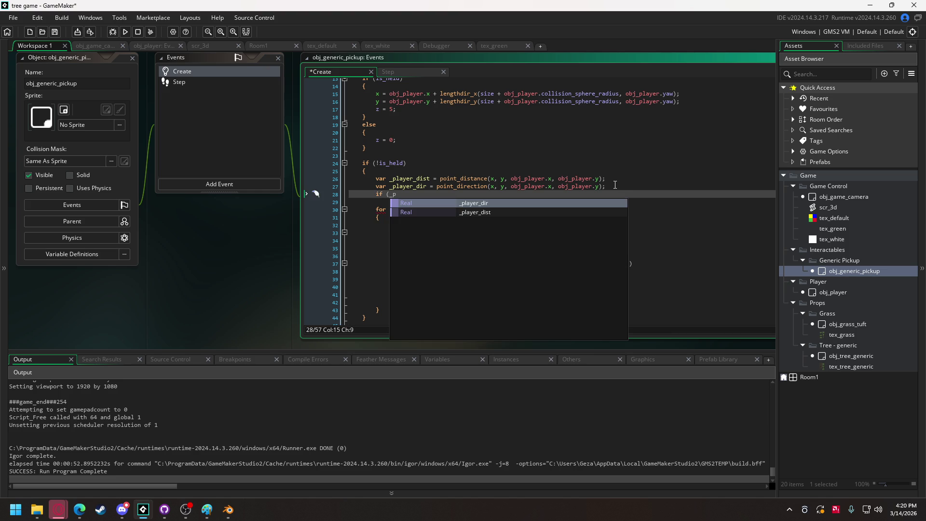
{"action": "type", "text": "layer_dist"}
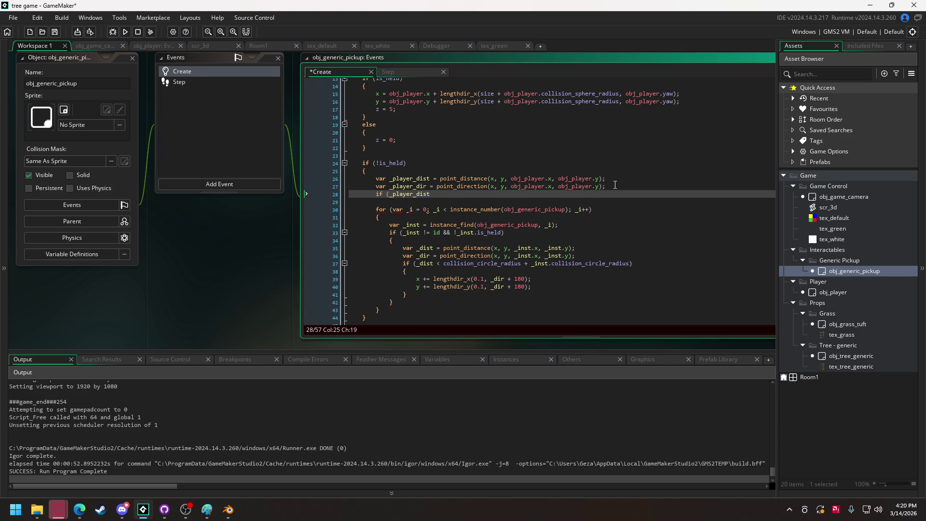
{"action": "type", "text": "c"}
{"action": "type", "text": "oll"}
{"action": "key", "text": "Return"}
{"action": "type", "text": "+ obj_"}
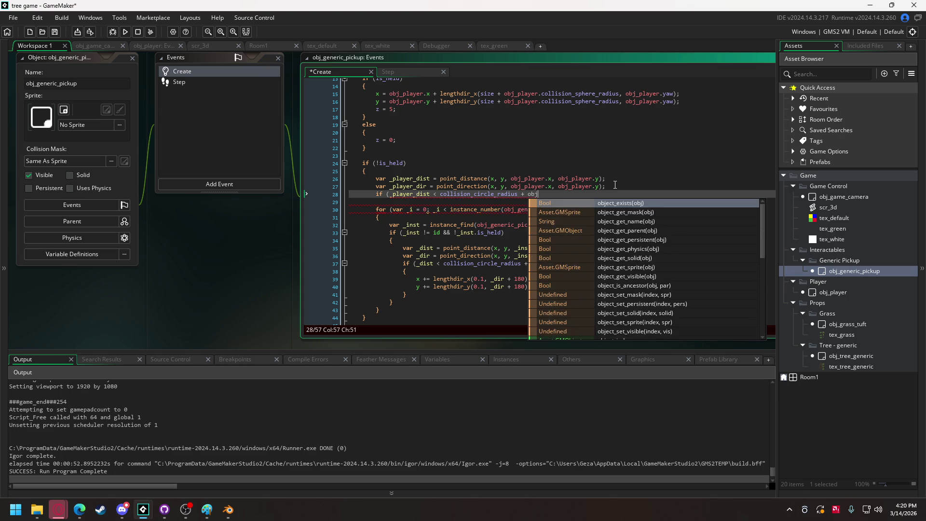
{"action": "type", "text": "player.coll"}
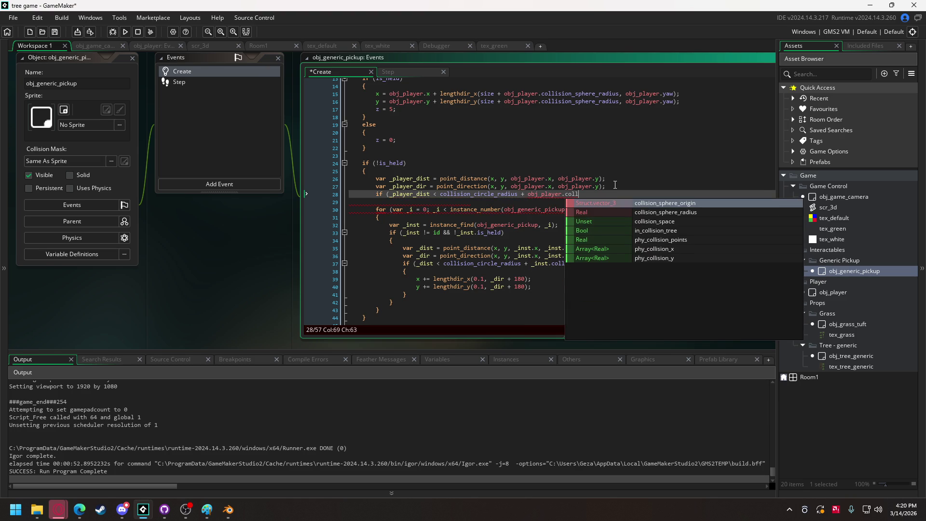
{"action": "key", "text": "Down"}
{"action": "key", "text": "Return"}
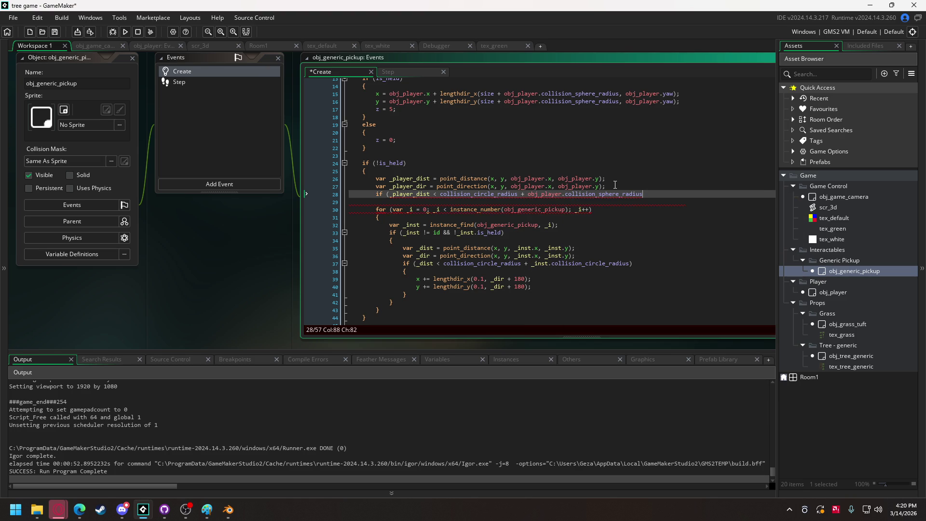
{"action": "type", "text": ")"}
{"action": "key", "text": "Return"}
{"action": "type", "text": "{"}
{"action": "key", "text": "Return"}
{"action": "key", "text": "Return"}
- Close the if block and copy the two lengthdir push lines inside it, aligning their indentation
{"action": "type", "text": "}"}
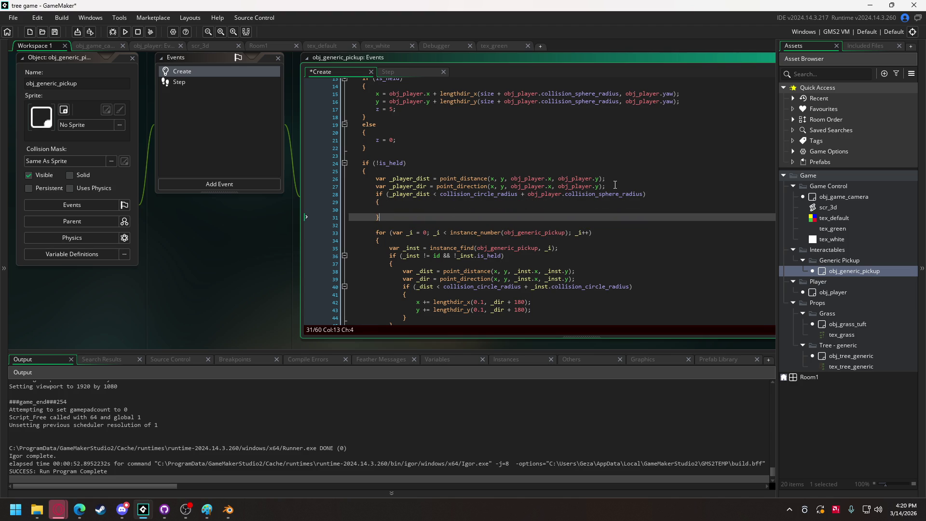
{"action": "scroll", "coordinate": [615, 185], "scroll_direction": "down", "scroll_amount": 1}
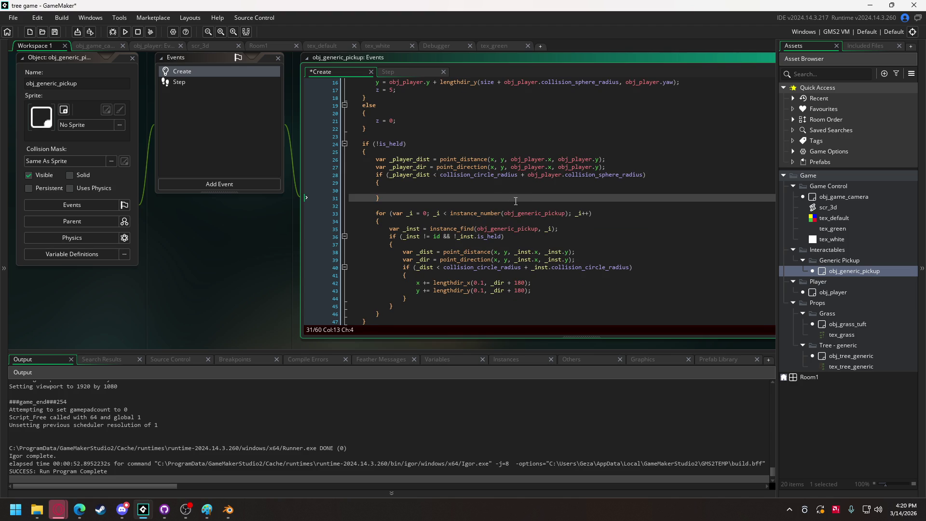
{"action": "left_click", "coordinate": [526, 291]}
{"action": "key", "text": "End"}
{"action": "left_click", "coordinate": [417, 283], "text": "shift"}
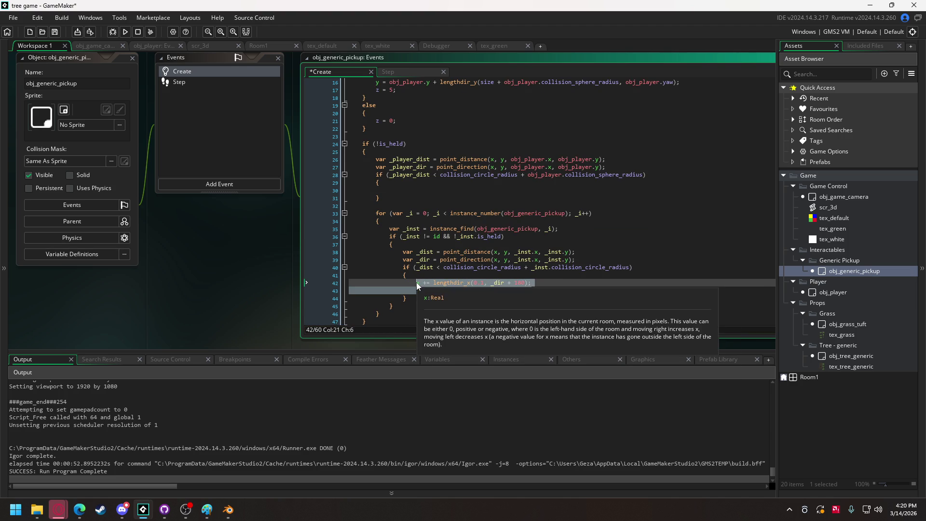
{"action": "key", "text": "ctrl+c"}
{"action": "left_click", "coordinate": [404, 197]}
{"action": "key", "text": "Up"}
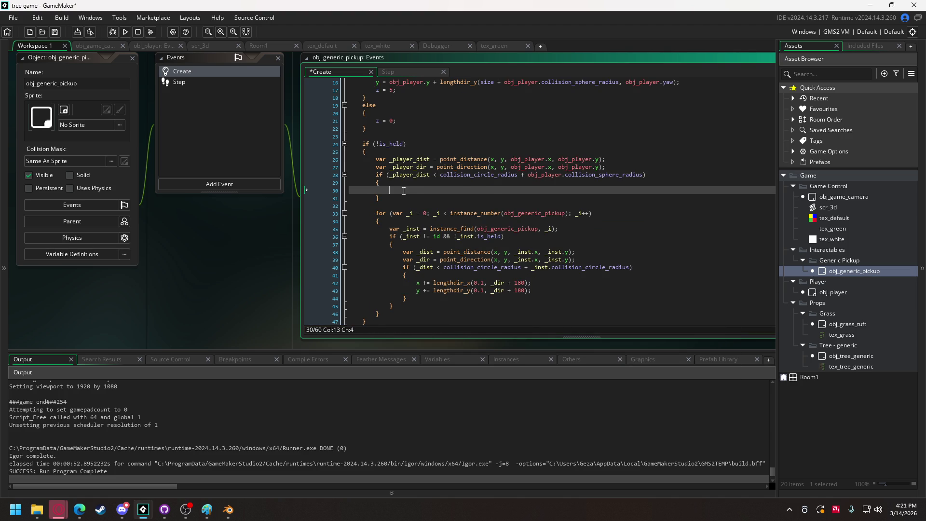
{"action": "key", "text": "ctrl+v"}
{"action": "key", "text": "Home"}
{"action": "key", "text": "BackSpace"}
{"action": "key", "text": "BackSpace"}
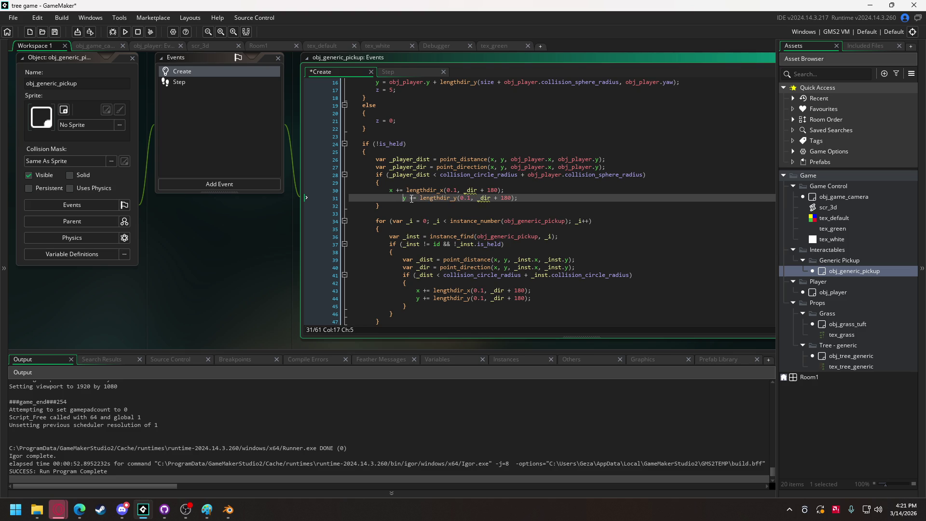
- Swap _dir for _player_dir in the copied lines, select the 0.1 amounts, then save and run the game
{"action": "double_click", "coordinate": [415, 167]}
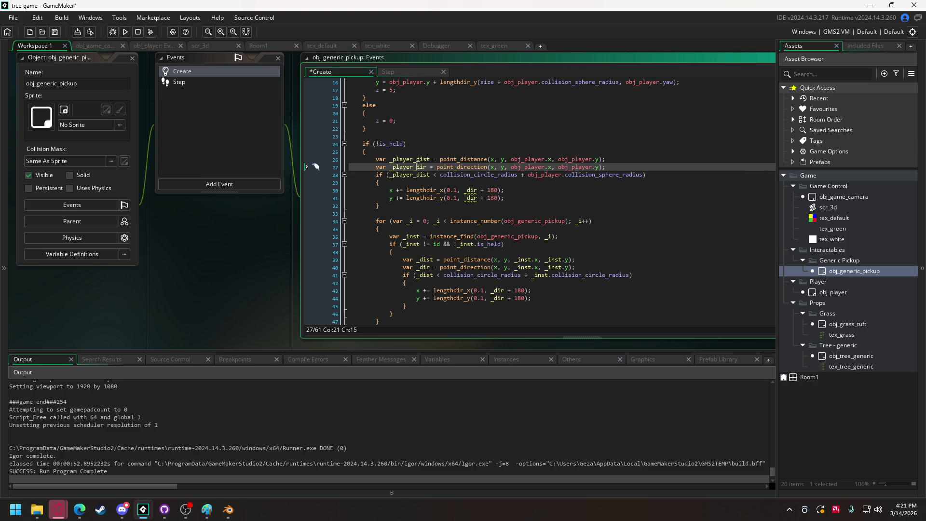
{"action": "key", "text": "ctrl+c"}
{"action": "double_click", "coordinate": [467, 190]}
{"action": "key", "text": "ctrl+v"}
{"action": "double_click", "coordinate": [472, 198]}
{"action": "key", "text": "ctrl+v"}
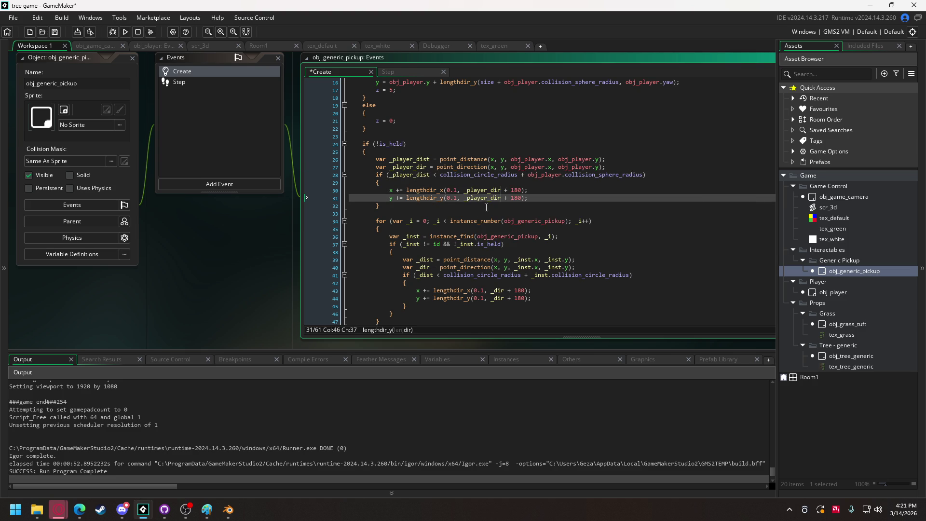
{"action": "left_click", "coordinate": [448, 190]}
{"action": "mouse_move", "coordinate": [448, 191]}
{"action": "left_mouse_down"}
{"action": "mouse_move", "coordinate": [456, 198]}
{"action": "mouse_move", "coordinate": [507, 174]}
{"action": "mouse_move", "coordinate": [642, 176]}
{"action": "left_mouse_up"}
{"action": "left_click_drag", "start_coordinate": [449, 191], "coordinate": [459, 201]}
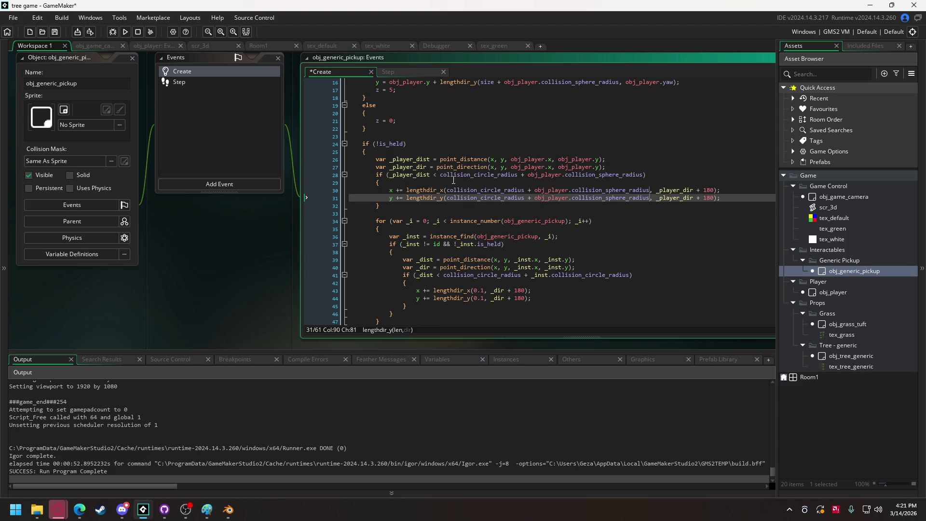
{"action": "left_click", "coordinate": [126, 31]}
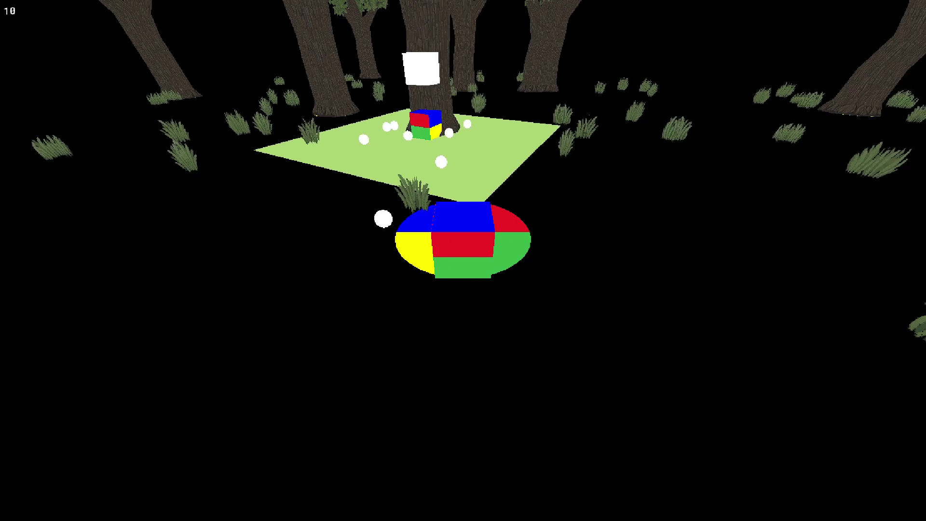
- Leave the running grass-and-trees game and return to the pickup's code
{"action": "key", "text": "alt+Tab"}
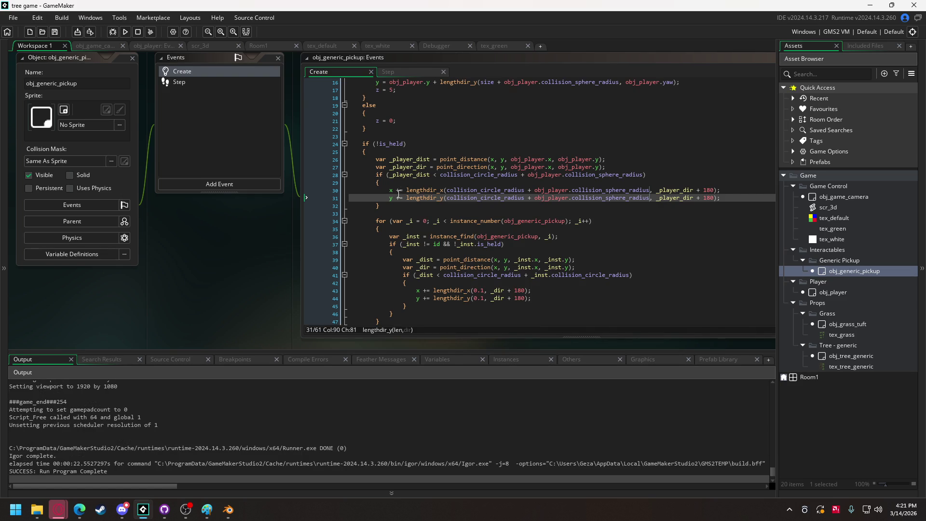
- Set the overlap lines to x = obj_player.x + lengthdir_x(...) and y = obj_player.y + lengthdir_y(...), then run with F5
{"action": "left_click", "coordinate": [398, 197]}
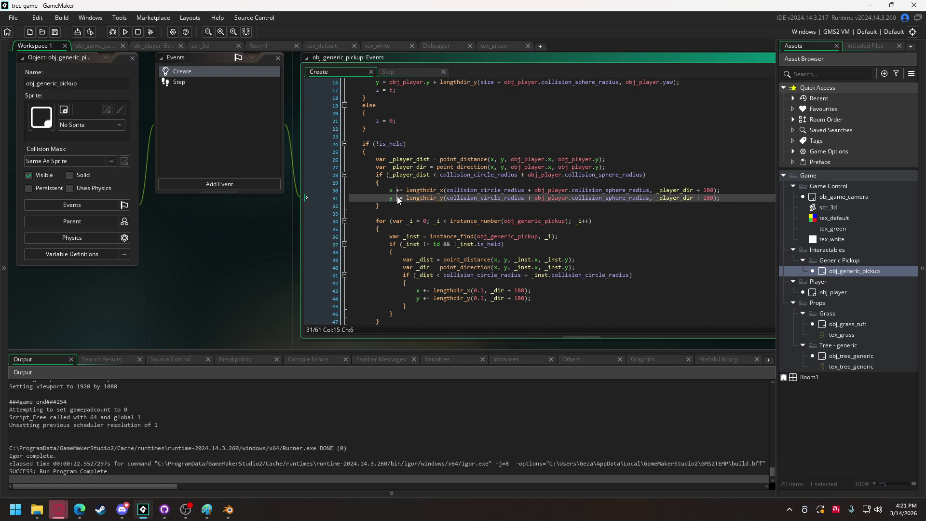
{"action": "mouse_move", "coordinate": [439, 198]}
{"action": "mouse_move", "coordinate": [407, 193]}
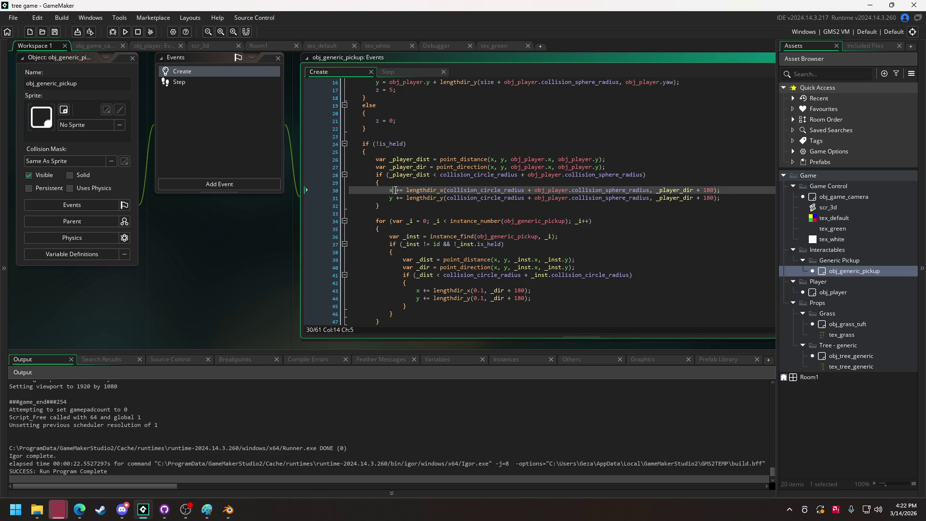
{"action": "type", "text": "o"}
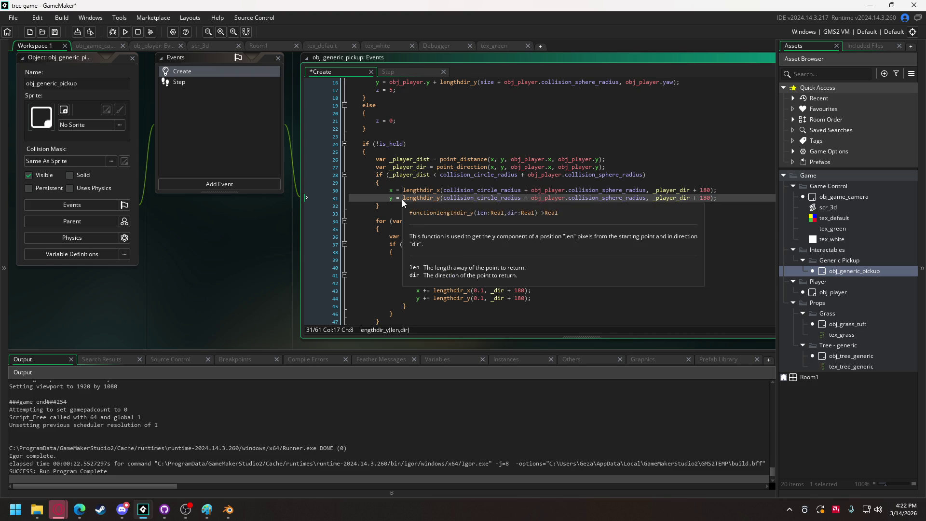
{"action": "type", "text": "bj_player."}
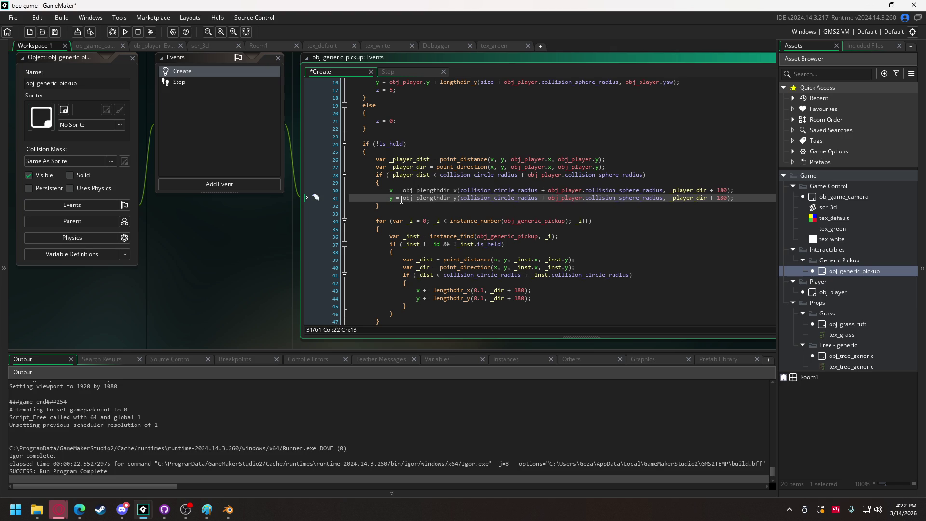
{"action": "type", "text": "x +"}
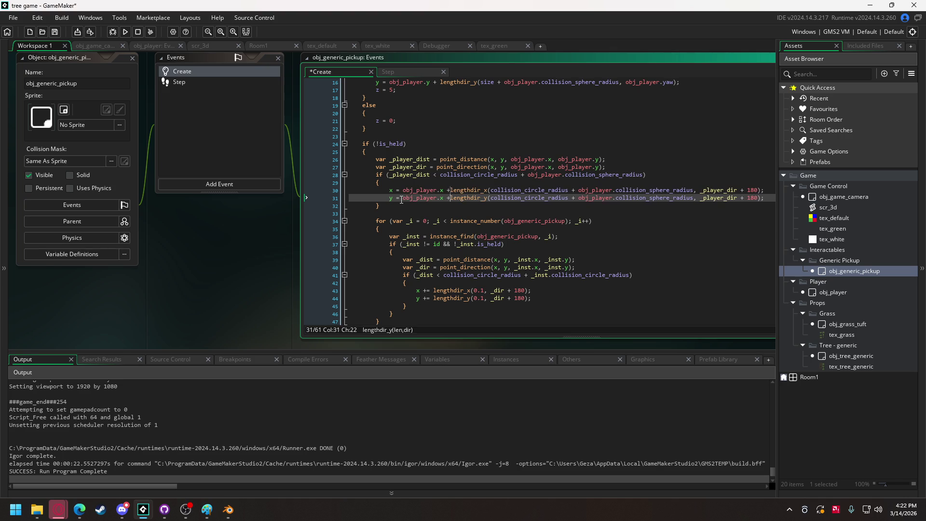
{"action": "left_click", "coordinate": [441, 198]}
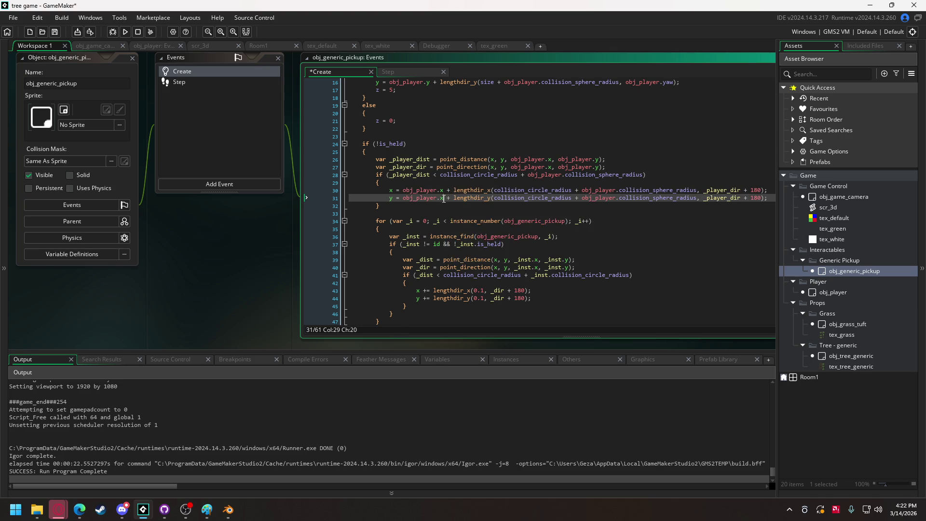
{"action": "type", "text": "y"}
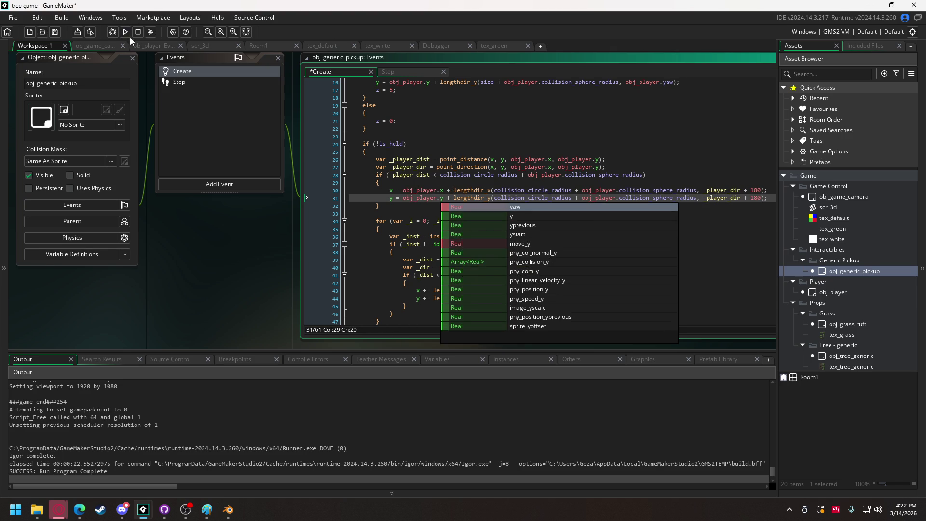
{"action": "key", "text": "F5"}
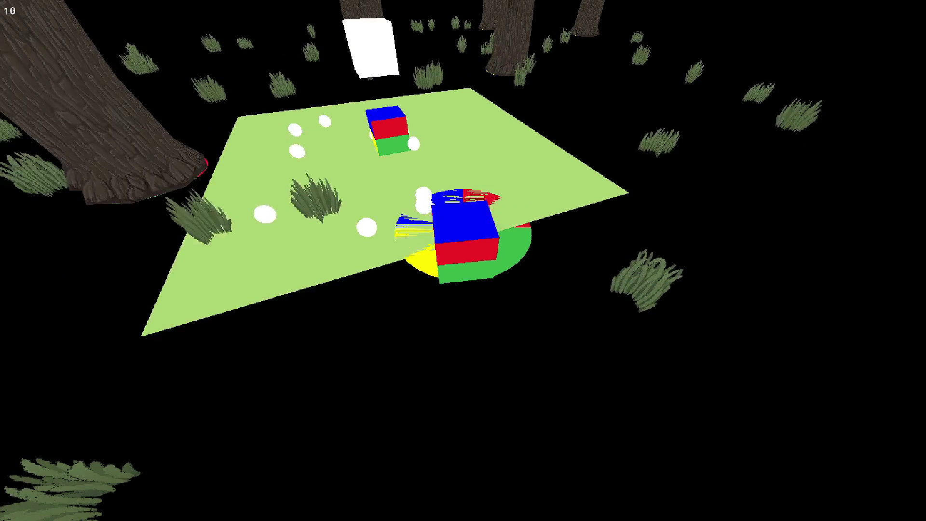
- Close the running game to return to the pickup's player-overlap placement code
{"action": "key", "text": "Escape"}
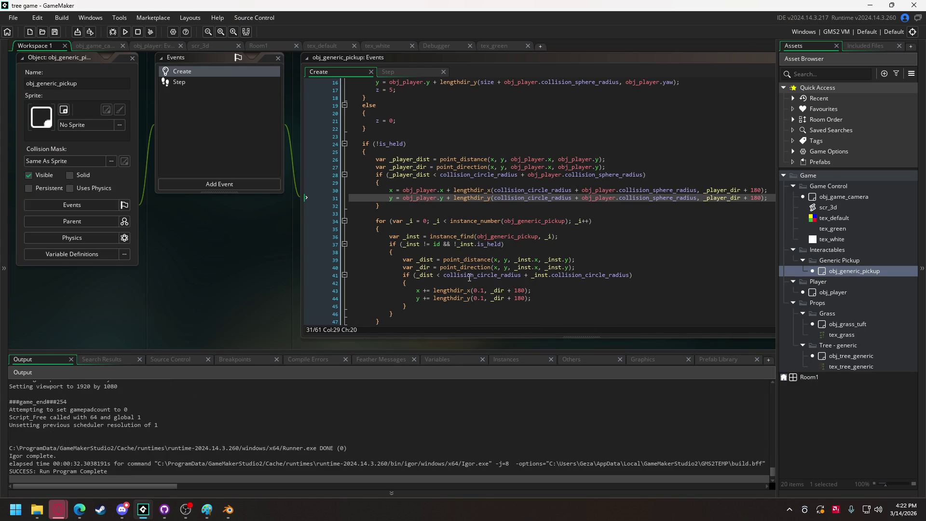
- Change the pickup push-apart step from 0.1 to 0.2 and bring up obj_player's event code
{"action": "double_click", "coordinate": [482, 298]}
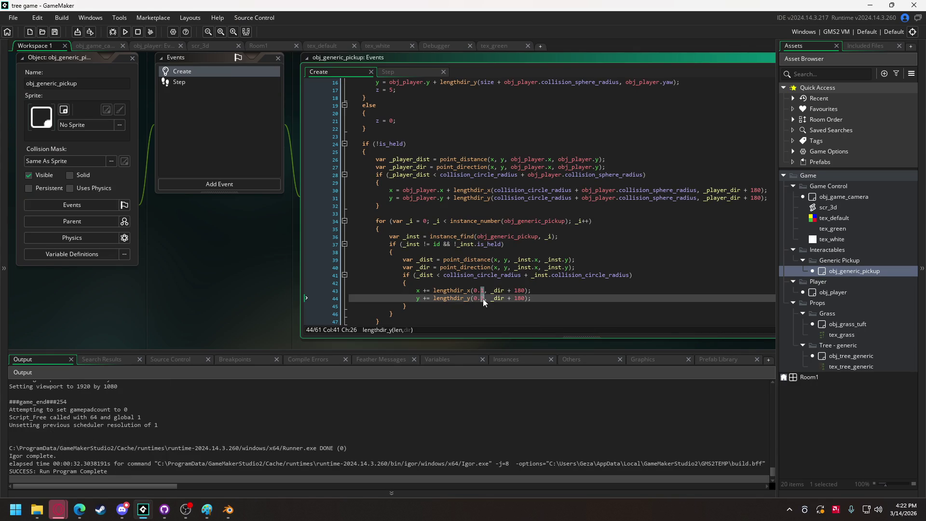
{"action": "type", "text": "2"}
{"action": "left_click", "coordinate": [151, 46]}
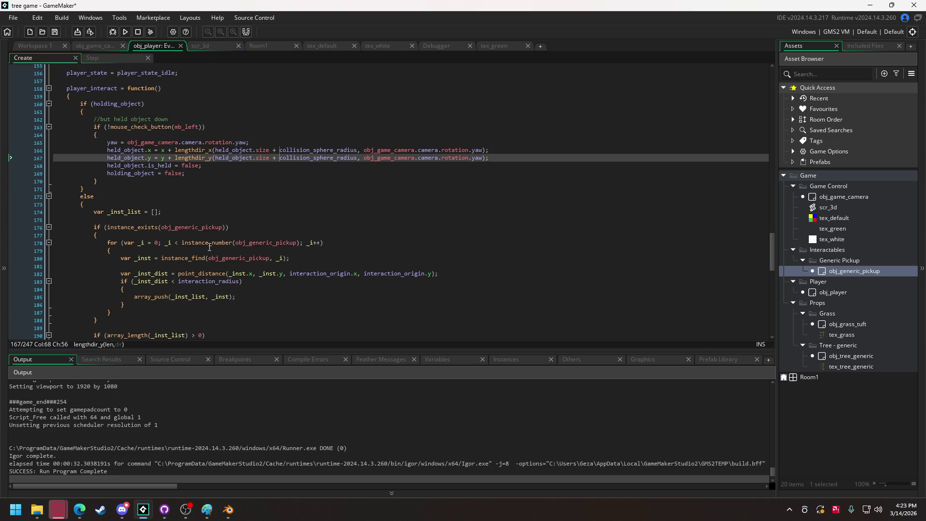
- Add an interaction_drop_reticule line below interaction_radius in obj_player's Create code
{"action": "scroll", "coordinate": [216, 250], "scroll_direction": "up", "scroll_amount": 20}
{"action": "scroll", "coordinate": [193, 152], "scroll_direction": "up", "scroll_amount": 18}
{"action": "scroll", "coordinate": [185, 153], "scroll_direction": "up", "scroll_amount": 10}
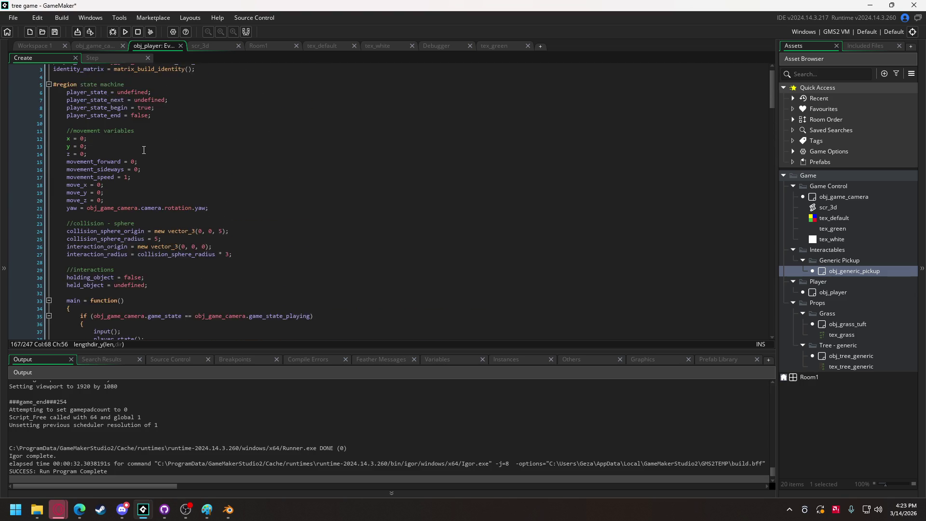
{"action": "scroll", "coordinate": [144, 150], "scroll_direction": "up", "scroll_amount": 1}
{"action": "left_click", "coordinate": [242, 269]}
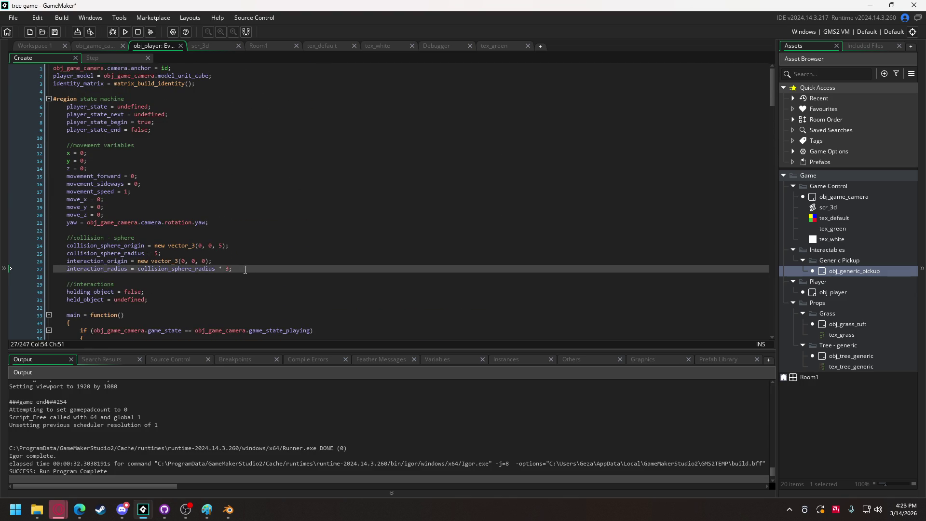
{"action": "key", "text": "Return"}
{"action": "type", "text": "interaction_"}
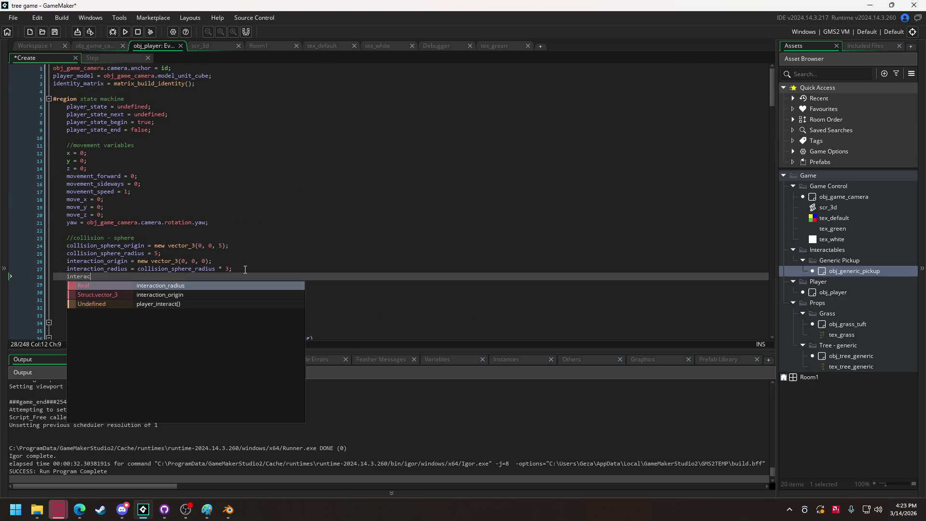
{"action": "type", "text": "drop_re"}
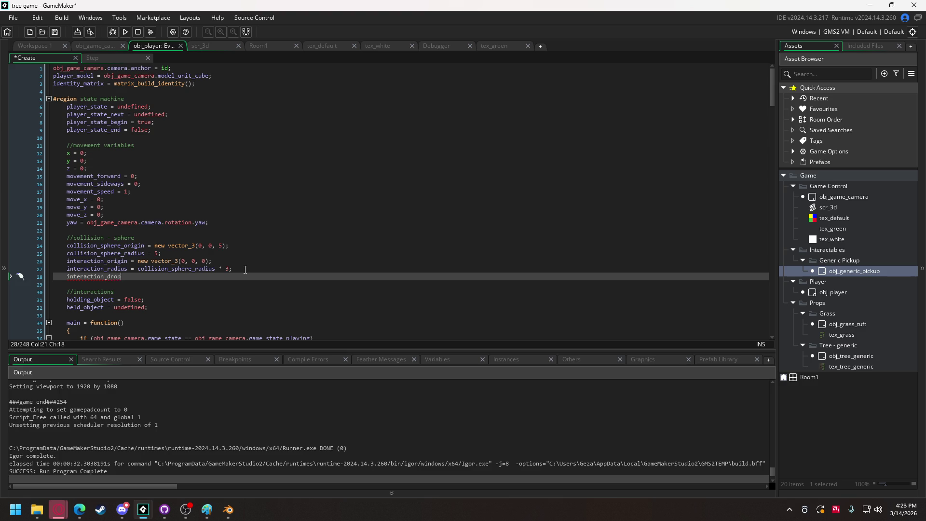
{"action": "type", "text": "ticlue"}
- In apply_movement, reset interaction_drop_reticule.x and interaction_drop_reticule.y to 0
{"action": "scroll", "coordinate": [246, 270], "scroll_direction": "down", "scroll_amount": 10}
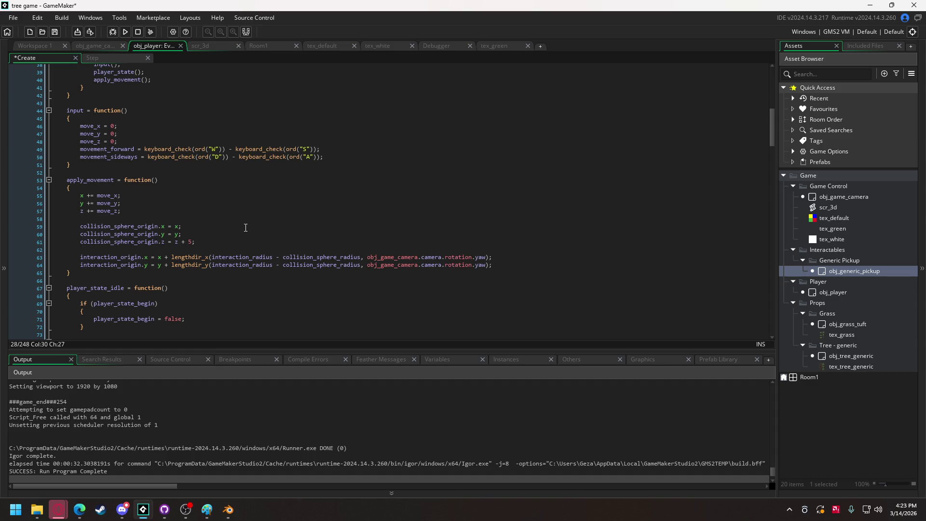
{"action": "left_click", "coordinate": [502, 266]}
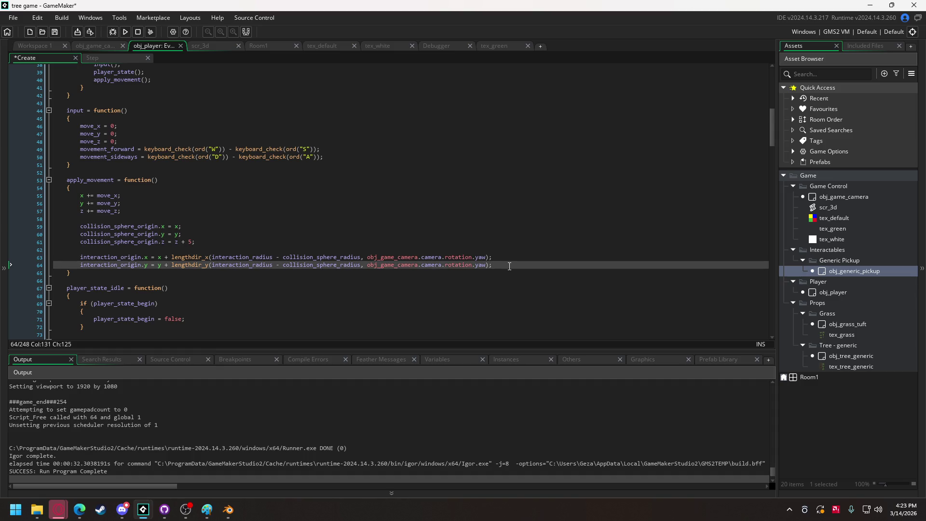
{"action": "key", "text": "Return"}
{"action": "key", "text": "Return"}
{"action": "key", "text": "ctrl+v"}
{"action": "type", "text": ".x = 0"}
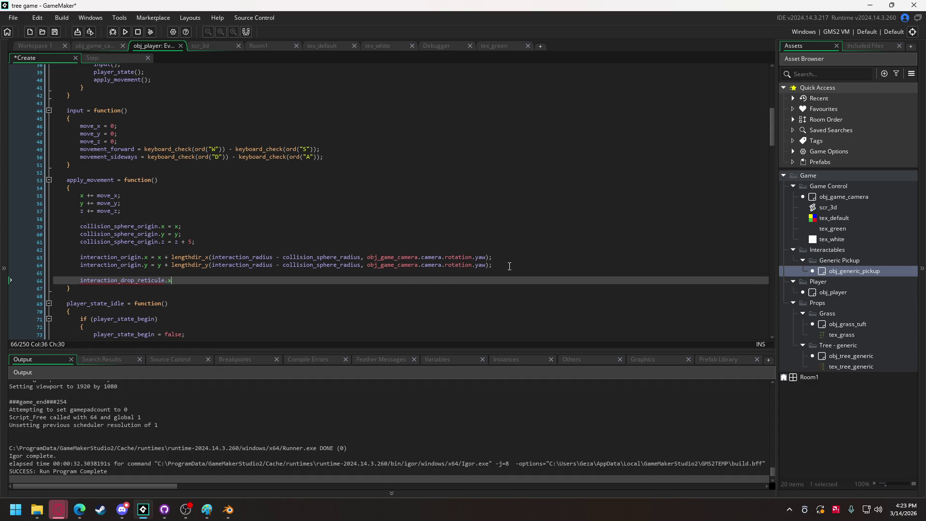
{"action": "type", "text": ";"}
{"action": "key", "text": "Return"}
{"action": "key", "text": "ctrl+v"}
{"action": "type", "text": ".y = "}
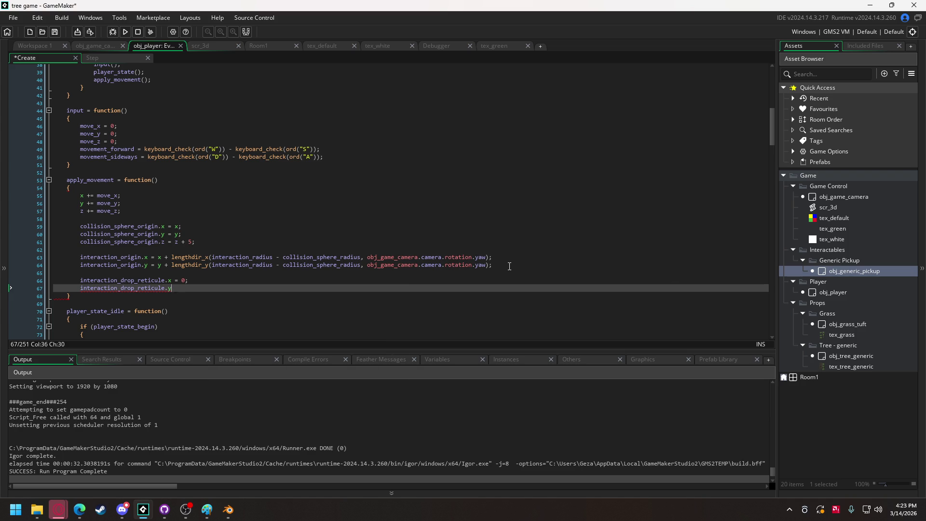
{"action": "type", "text": "0;"}
{"action": "right_click", "coordinate": [831, 292]}
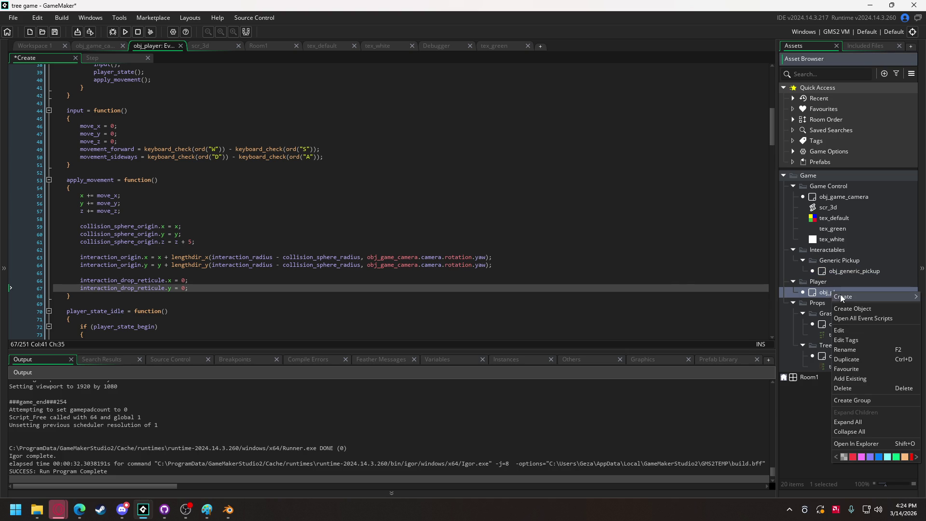
- Create a sprite named tex_test_pickup_range in the Player group and open its image for painting
{"action": "mouse_move", "coordinate": [841, 294]}
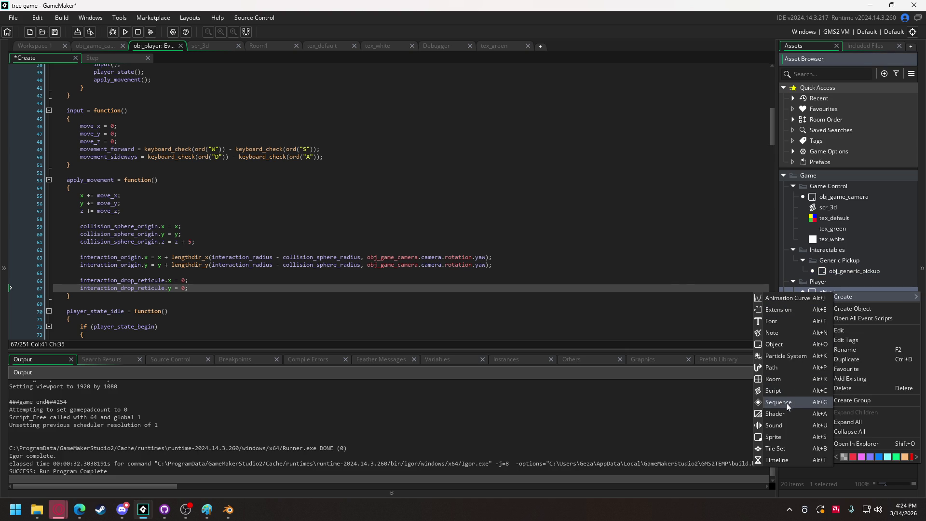
{"action": "left_click", "coordinate": [784, 435]}
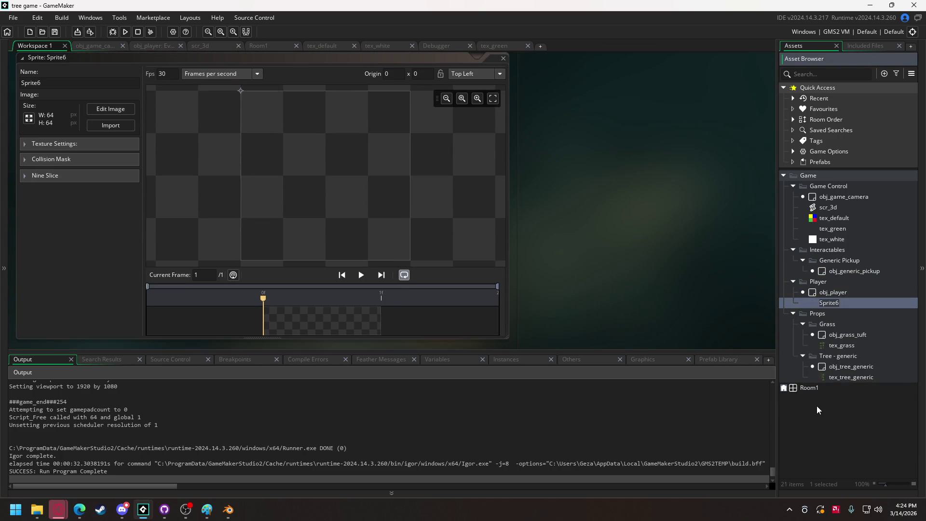
{"action": "type", "text": "tex_te"}
{"action": "type", "text": "st_"}
{"action": "type", "text": "pickup_range"}
{"action": "key", "text": "Return"}
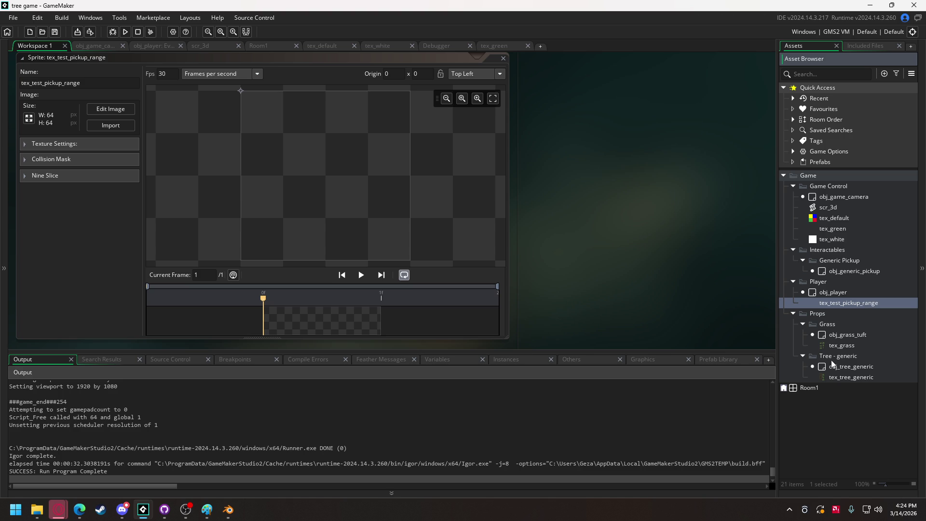
{"action": "left_click", "coordinate": [110, 108]}
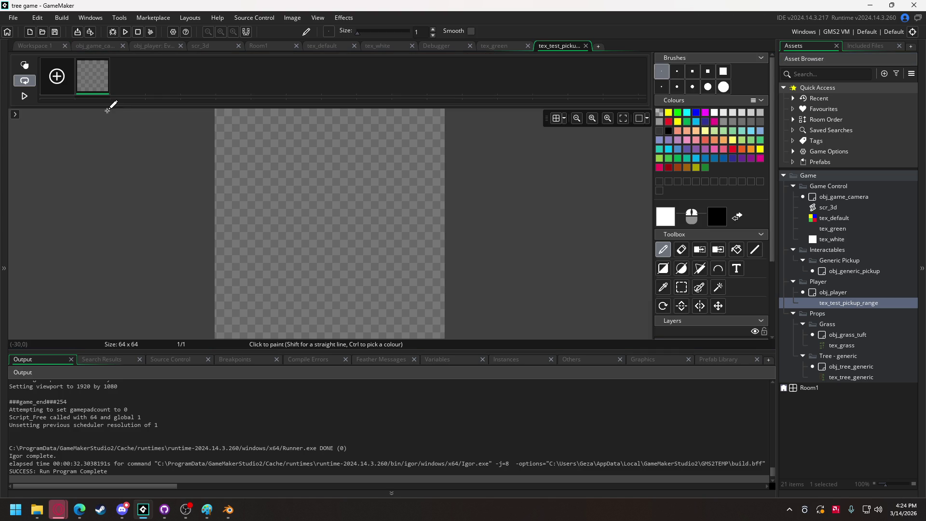
- Draw a white circle outline spanning the whole canvas with the Ellipse tool
{"action": "left_click", "coordinate": [681, 268]}
{"action": "left_click", "coordinate": [714, 112]}
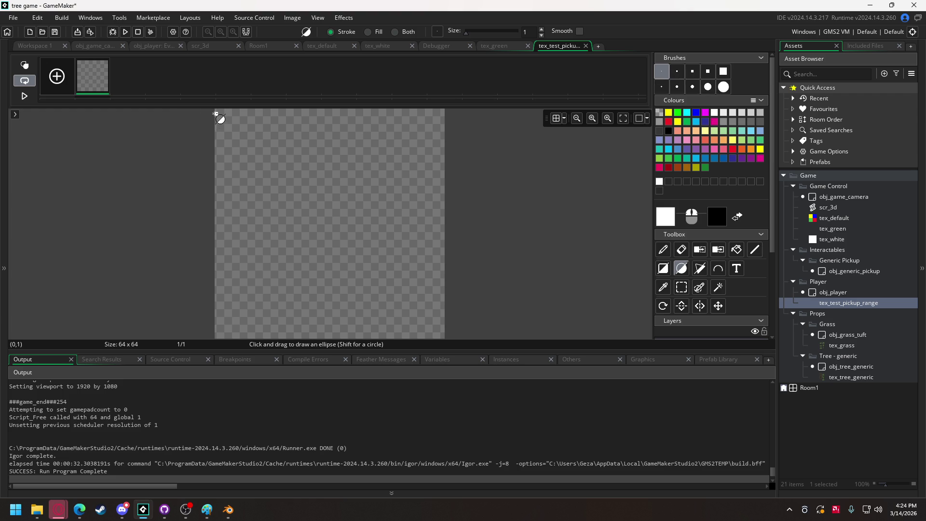
{"action": "mouse_move", "coordinate": [218, 110]}
{"action": "left_mouse_down"}
{"action": "mouse_move", "coordinate": [420, 341]}
{"action": "mouse_move", "coordinate": [440, 337]}
{"action": "left_mouse_up"}
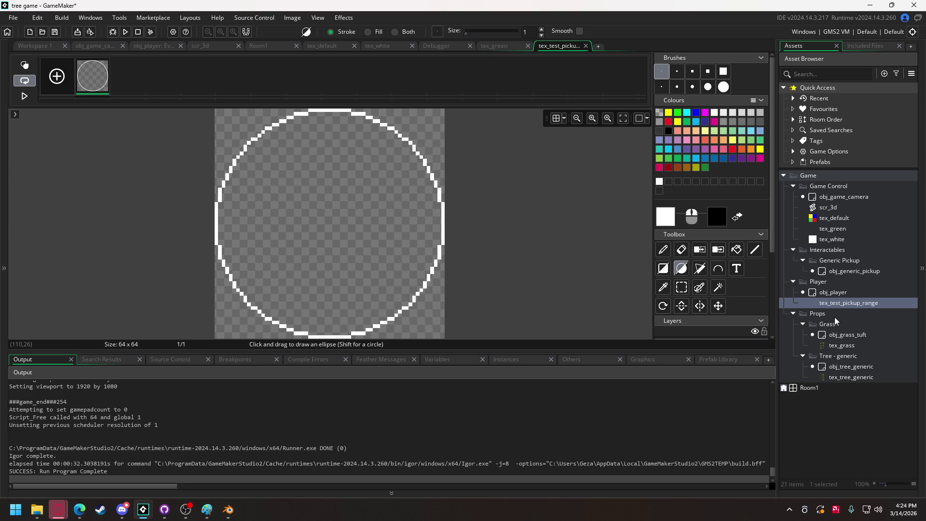
- Rename the sprite from tex_test_pickup_range to tex_test_circle_range
{"action": "double_click", "coordinate": [836, 303]}
{"action": "left_click", "coordinate": [83, 144]}
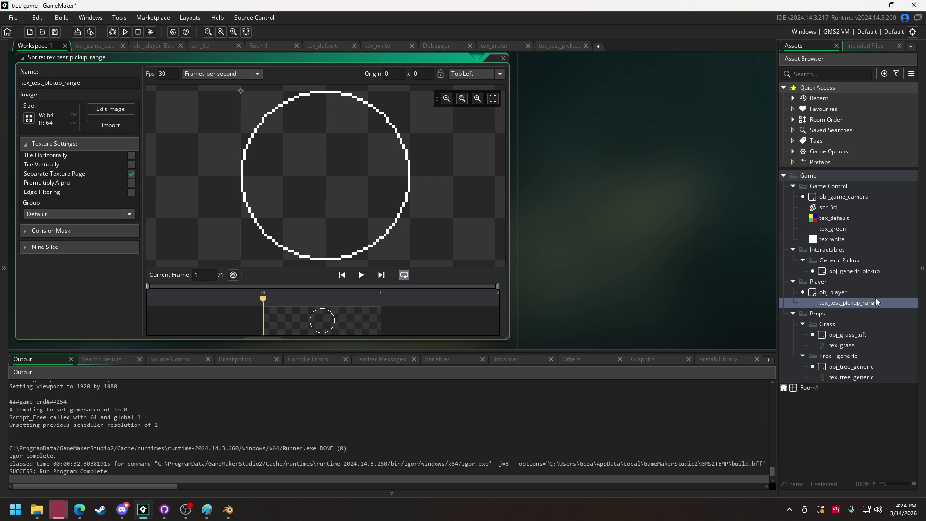
{"action": "left_click", "coordinate": [864, 307]}
{"action": "left_click", "coordinate": [860, 303]}
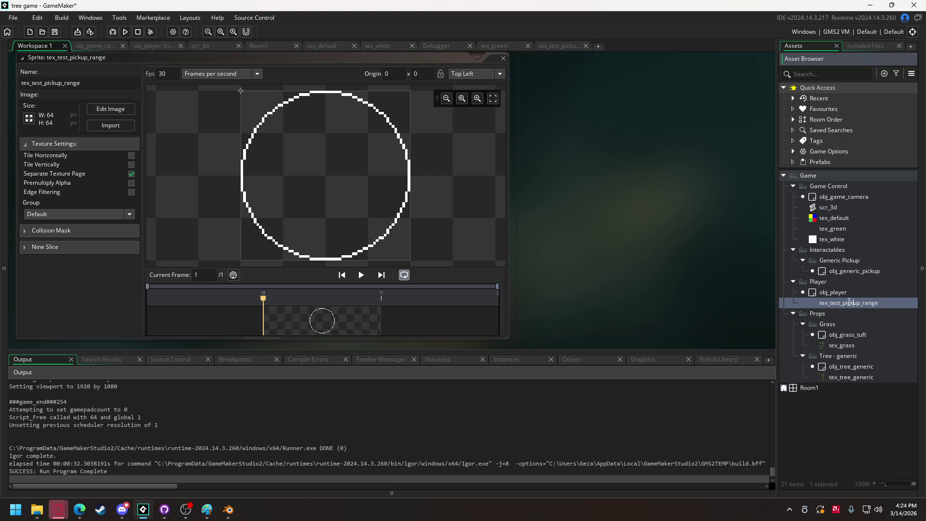
{"action": "left_click_drag", "start_coordinate": [843, 303], "coordinate": [862, 307]}
{"action": "type", "text": "circle"}
{"action": "left_click", "coordinate": [291, 178]}
- With the grid shown, pencil a small dot at the circle's centre
{"action": "left_click", "coordinate": [119, 106]}
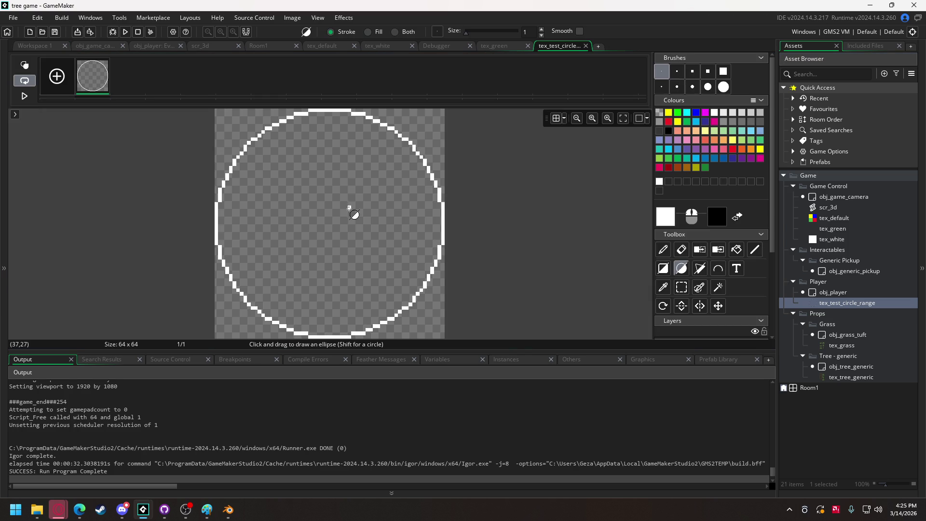
{"action": "left_click", "coordinate": [560, 120]}
{"action": "left_click", "coordinate": [664, 249]}
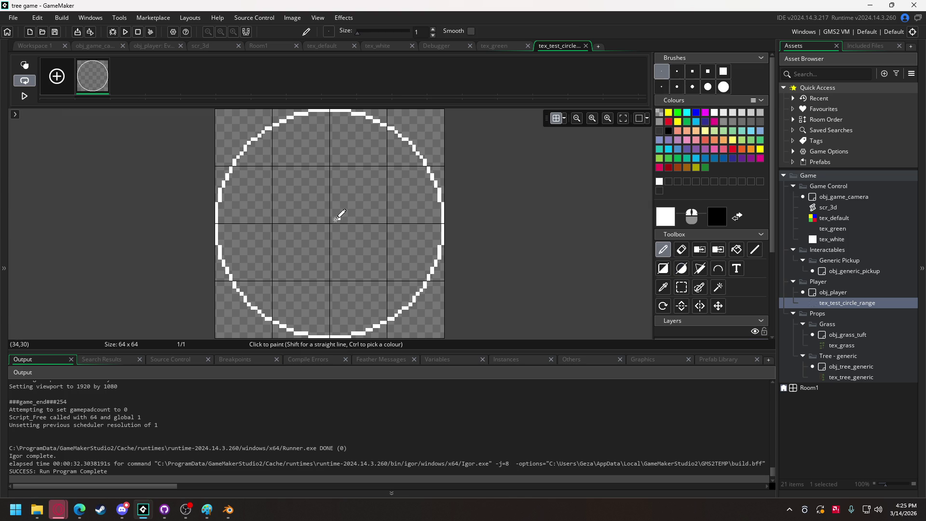
{"action": "left_click", "coordinate": [330, 223]}
{"action": "left_click", "coordinate": [335, 210]}
{"action": "key", "text": "ctrl+z"}
{"action": "left_click", "coordinate": [99, 46]}
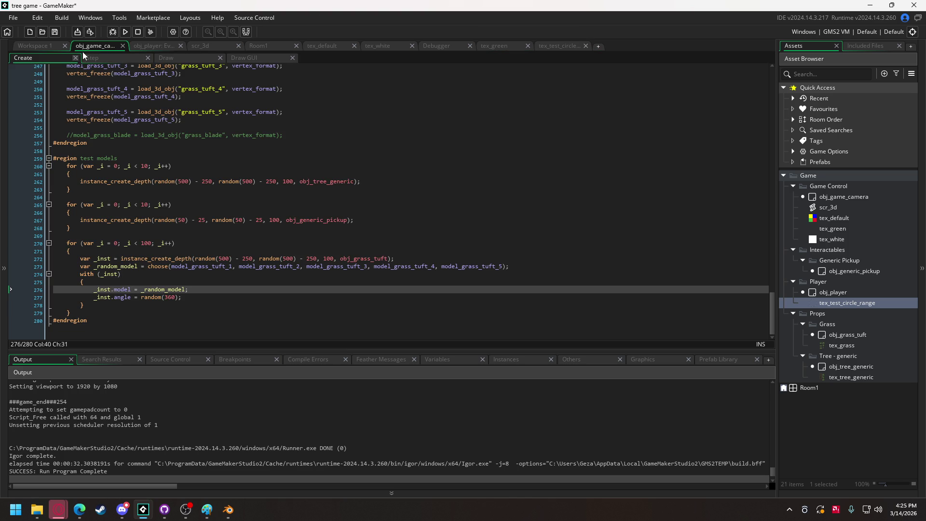
- Append * sqrt(2) so obj_player's collision_sphere_radius becomes 5 * sqrt(2)
{"action": "left_click", "coordinate": [152, 46]}
{"action": "left_click_drag", "start_coordinate": [774, 132], "coordinate": [768, 341]}
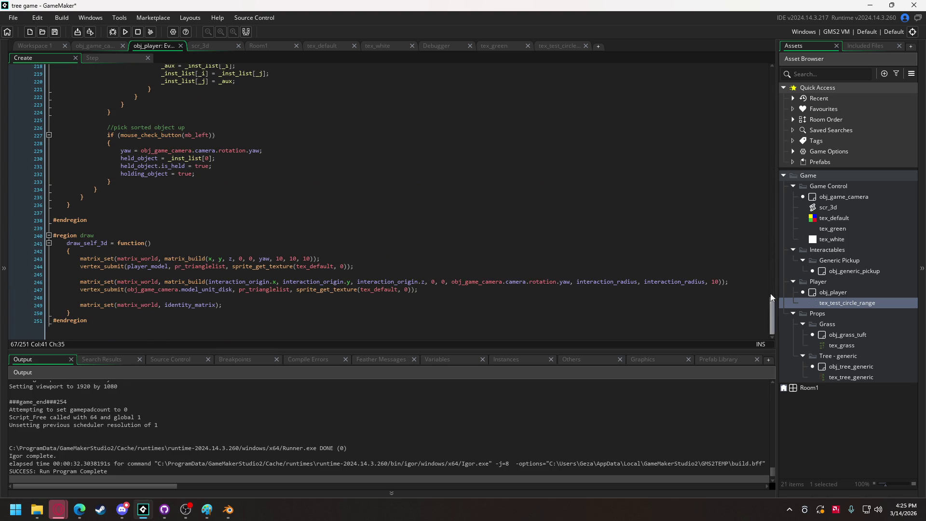
{"action": "left_click_drag", "start_coordinate": [772, 311], "coordinate": [772, 87]}
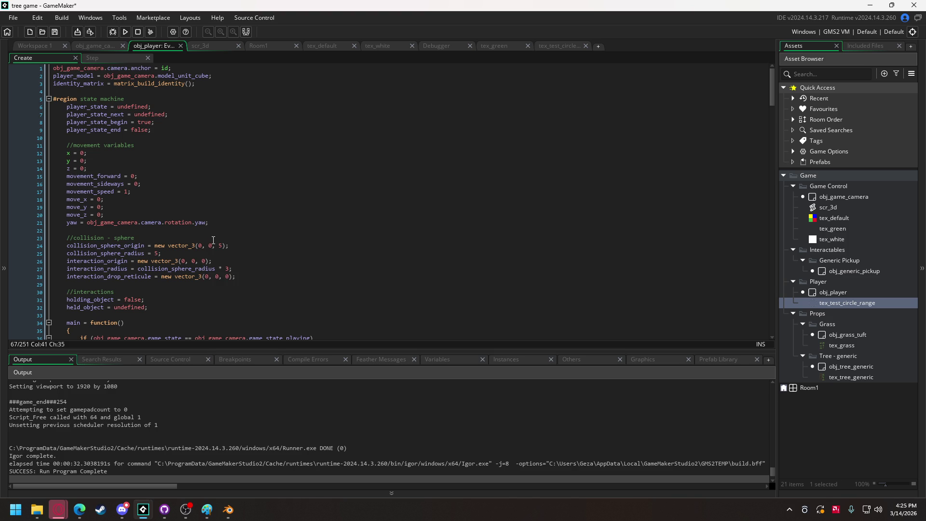
{"action": "left_click", "coordinate": [158, 253]}
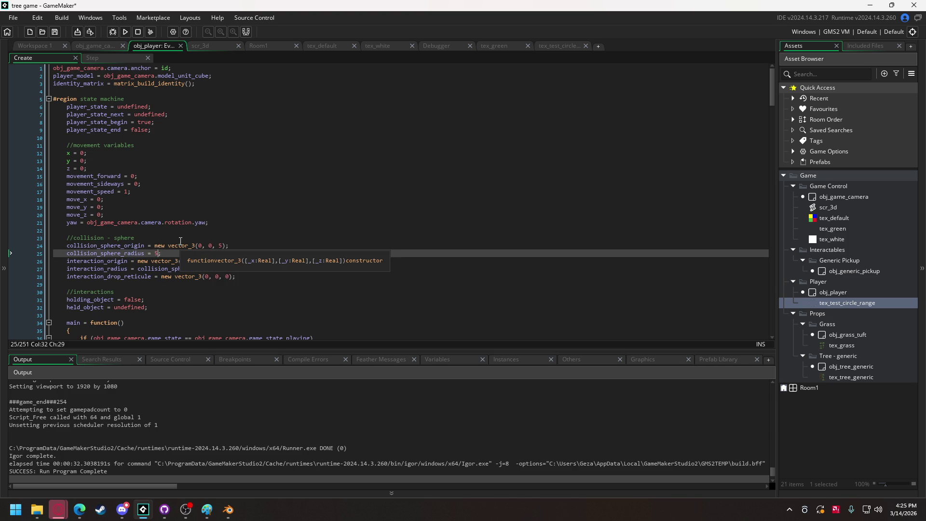
{"action": "type", "text": "* s"}
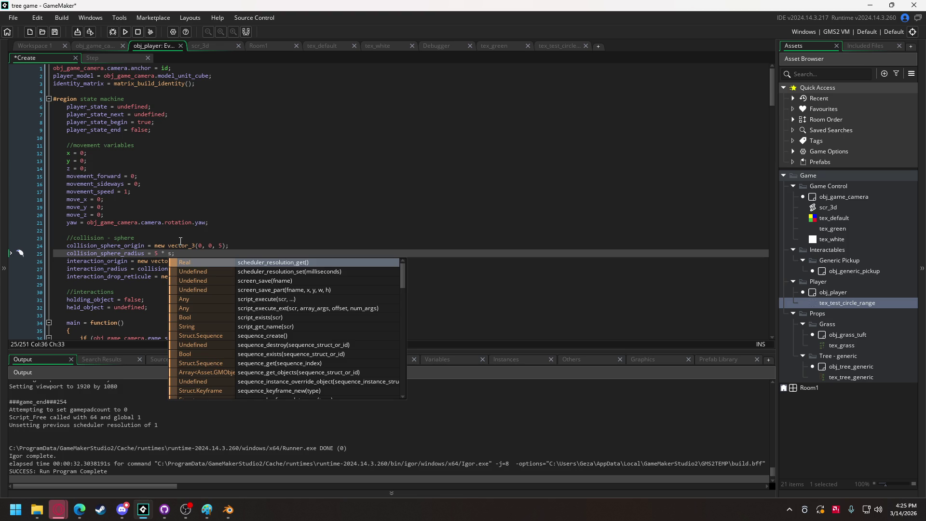
{"action": "type", "text": "qrt(2)"}
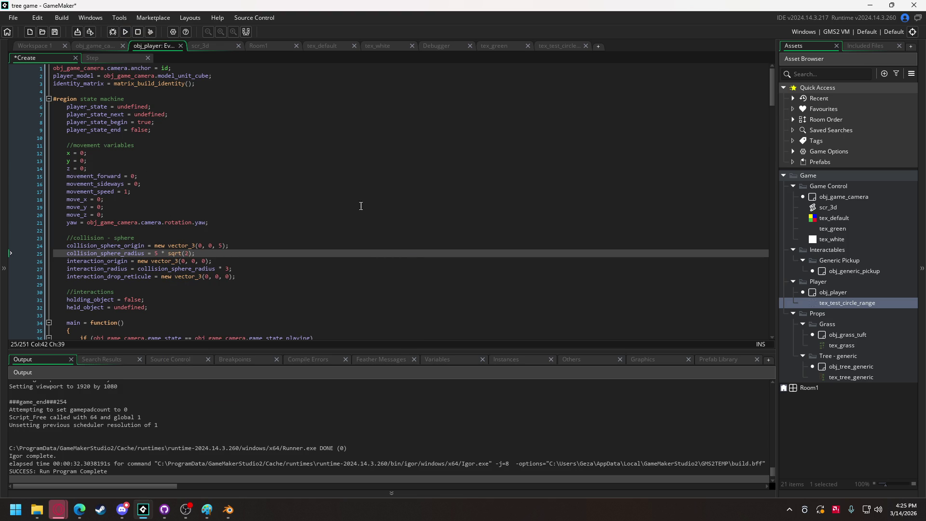
{"action": "left_click_drag", "start_coordinate": [771, 88], "coordinate": [788, 338]}
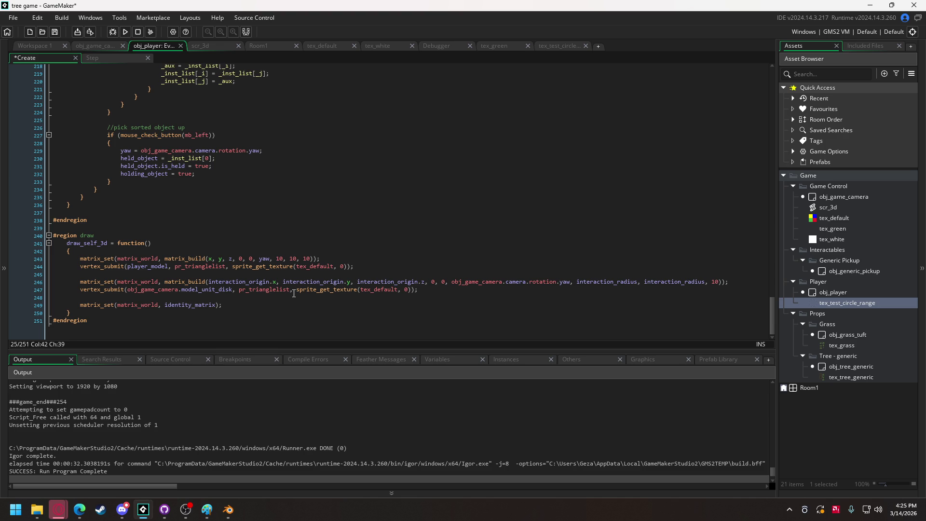
- Add //interaction range, //player model and //player collision comment lines in draw_self_3d
{"action": "left_click", "coordinate": [208, 274]}
{"action": "key", "text": "Return"}
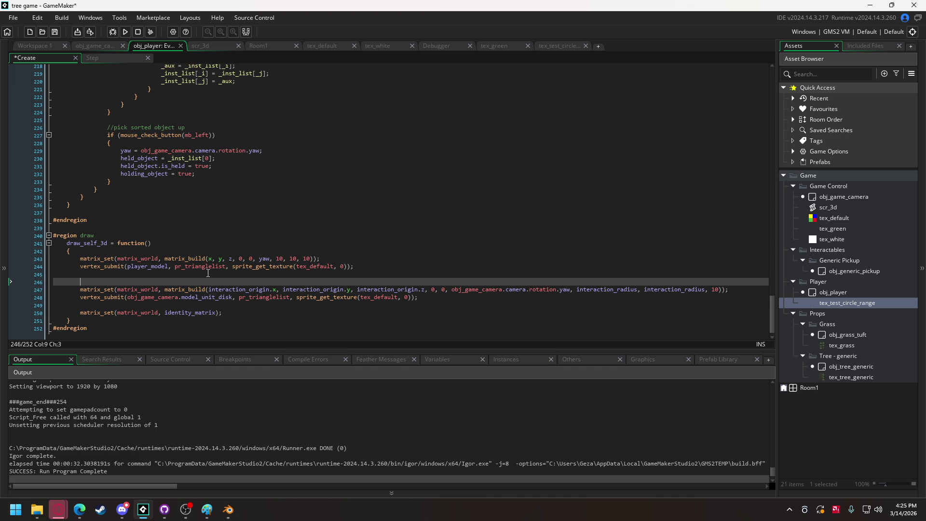
{"action": "type", "text": "//interaction "}
{"action": "type", "text": "range"}
{"action": "left_click", "coordinate": [129, 252]}
{"action": "key", "text": "Return"}
{"action": "type", "text": "//player model"}
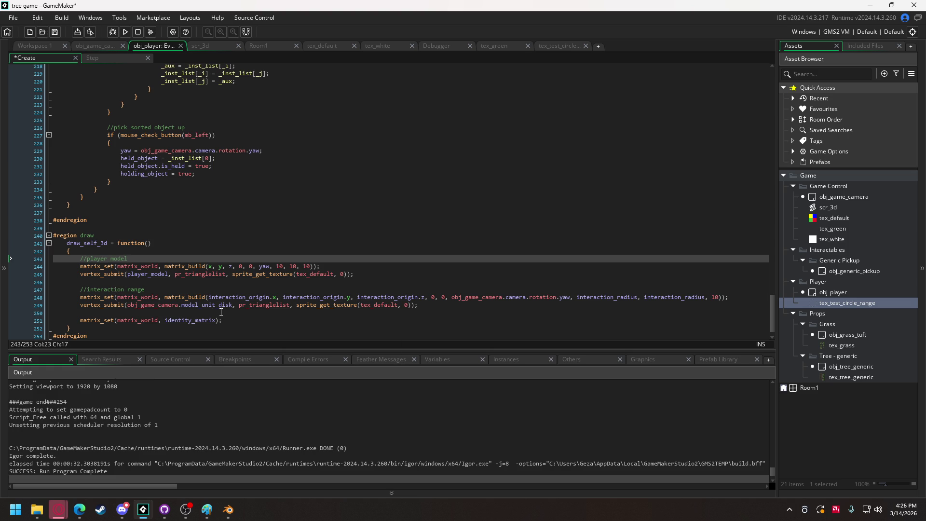
{"action": "left_click", "coordinate": [219, 283]}
{"action": "key", "text": "Return"}
{"action": "key", "text": "Return"}
{"action": "key", "text": "Up"}
{"action": "type", "text": "//pl"}
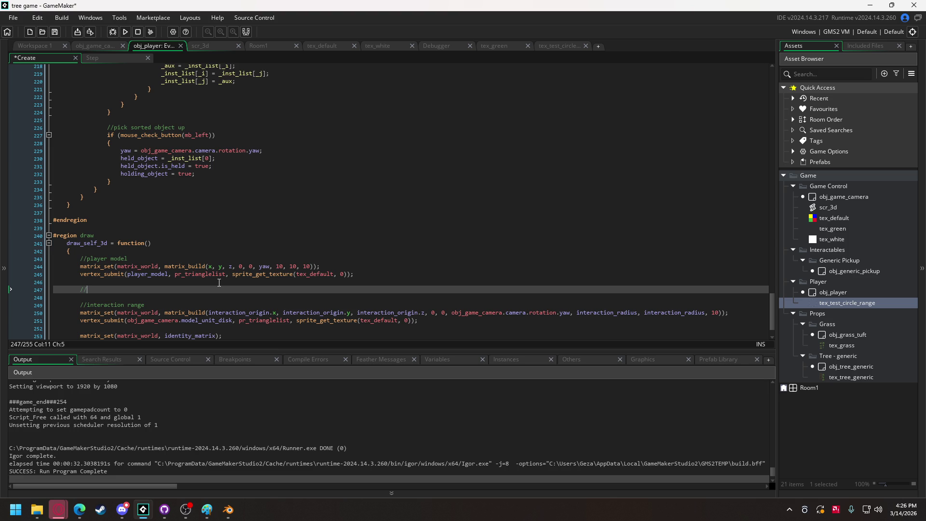
{"action": "type", "text": "ayer collision"}
- Copy the interaction range drawing lines under the //player collision comment
{"action": "mouse_move", "coordinate": [418, 320]}
{"action": "left_mouse_down"}
{"action": "mouse_move", "coordinate": [77, 320]}
{"action": "mouse_move", "coordinate": [76, 311]}
{"action": "left_mouse_up"}
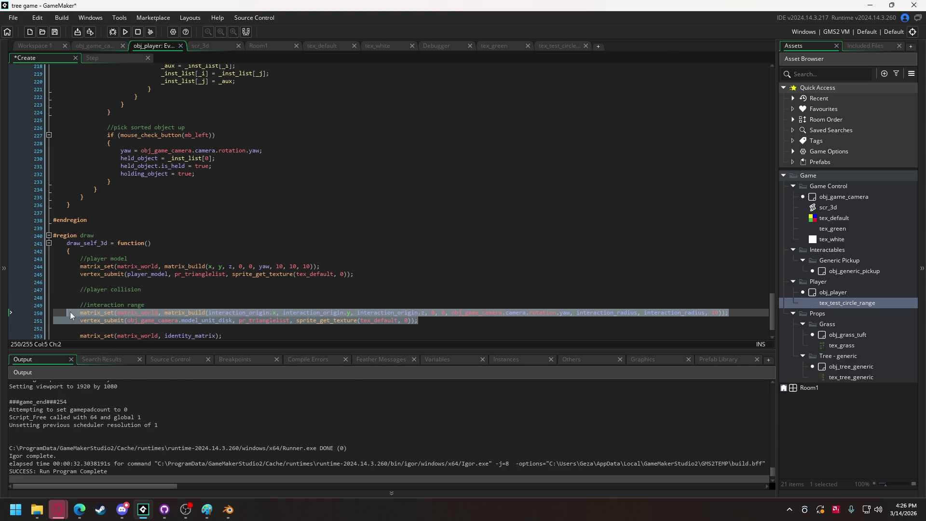
{"action": "key", "text": "ctrl+c"}
{"action": "left_click", "coordinate": [152, 292]}
{"action": "key", "text": "Return"}
{"action": "key", "text": "ctrl+v"}
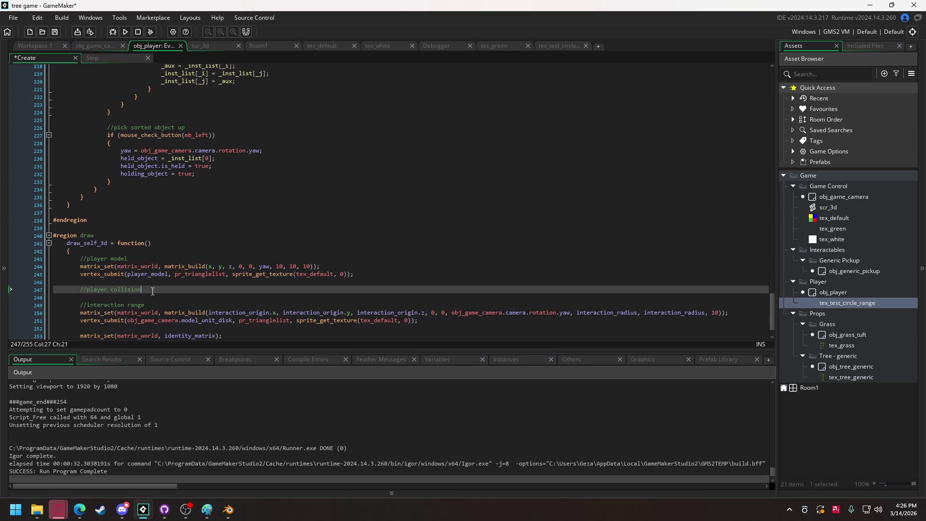
{"action": "scroll", "coordinate": [153, 291], "scroll_direction": "down", "scroll_amount": 2}
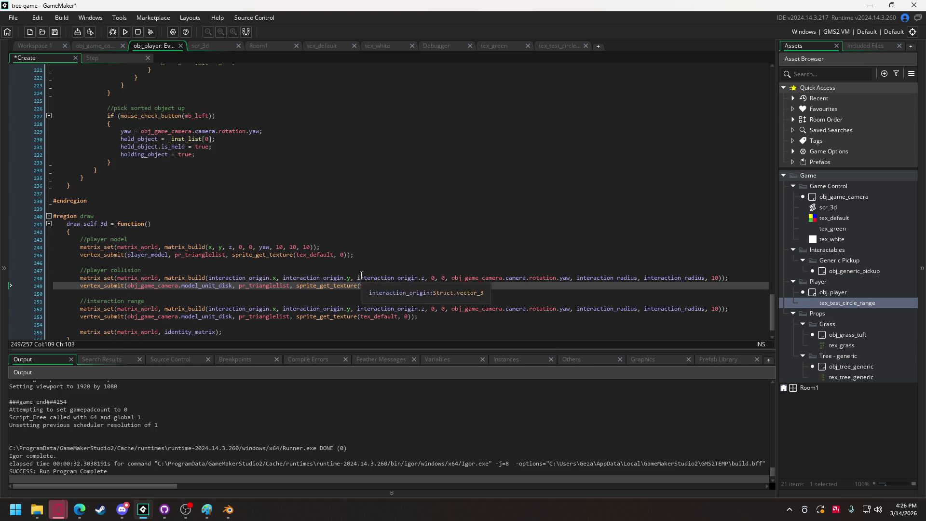
- Point the copied disk at collision_sphere_origin x, y, z and set its yaw to 0
{"action": "double_click", "coordinate": [230, 251]}
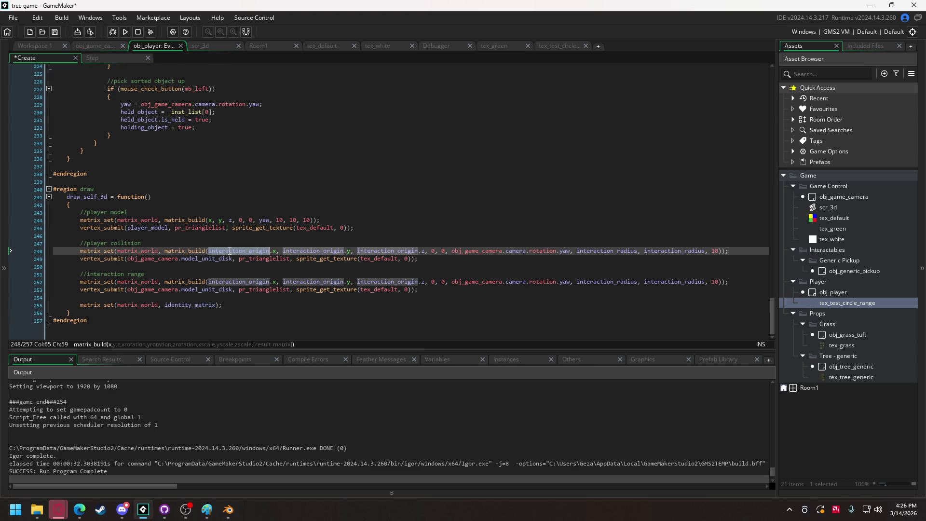
{"action": "type", "text": "coll"}
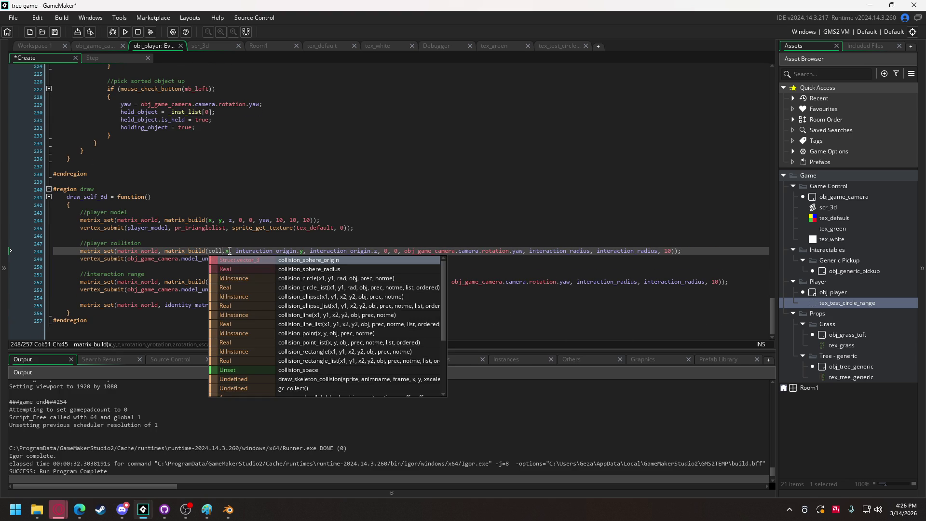
{"action": "key", "text": "Return"}
{"action": "left_click", "coordinate": [334, 250]}
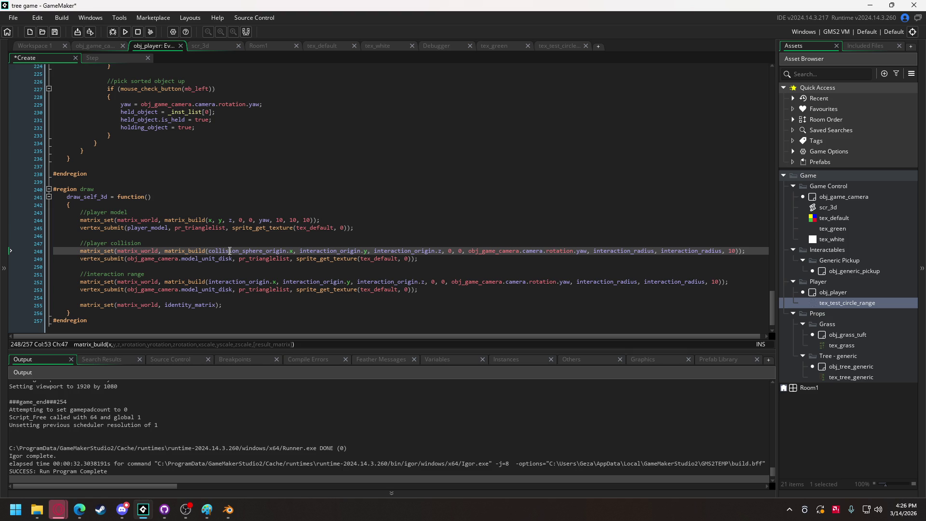
{"action": "double_click", "coordinate": [334, 251]}
{"action": "key", "text": "ctrl+v"}
{"action": "double_click", "coordinate": [422, 251]}
{"action": "key", "text": "ctrl+v"}
{"action": "left_click_drag", "start_coordinate": [502, 252], "coordinate": [622, 251]}
{"action": "type", "text": "0"}
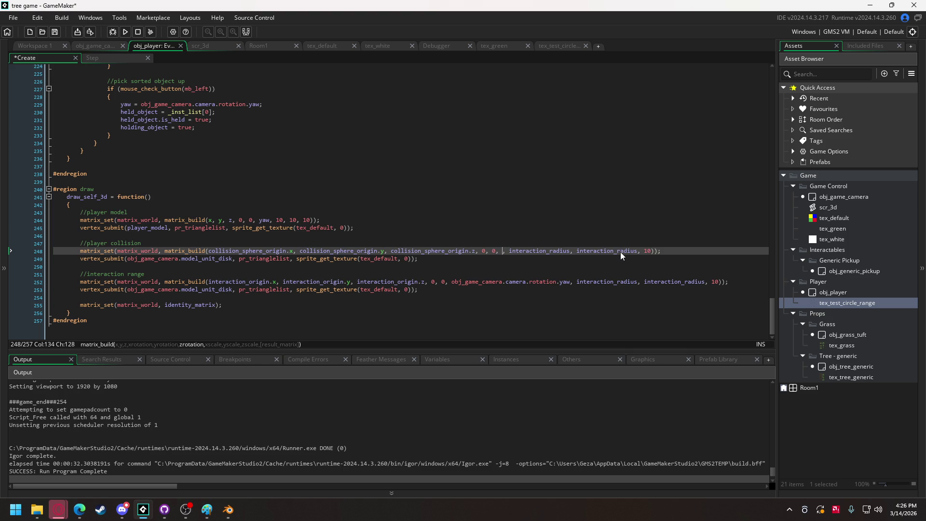
- Scale the collision disk by collision_sphere_radius in both radius arguments
{"action": "left_click", "coordinate": [563, 251]}
{"action": "double_click", "coordinate": [563, 251]}
{"action": "key", "text": "ctrl+v"}
{"action": "key", "text": "BackSpace"}
{"action": "key", "text": "BackSpace"}
{"action": "key", "text": "BackSpace"}
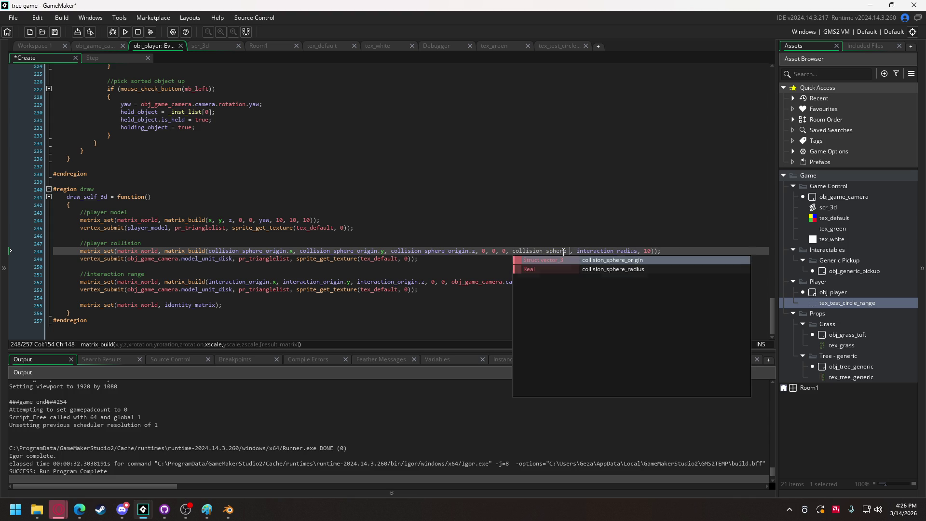
{"action": "key", "text": "Down"}
{"action": "key", "text": "Return"}
{"action": "double_click", "coordinate": [568, 252]}
{"action": "left_click", "coordinate": [605, 247]}
{"action": "double_click", "coordinate": [605, 248]}
{"action": "key", "text": "ctrl+v"}
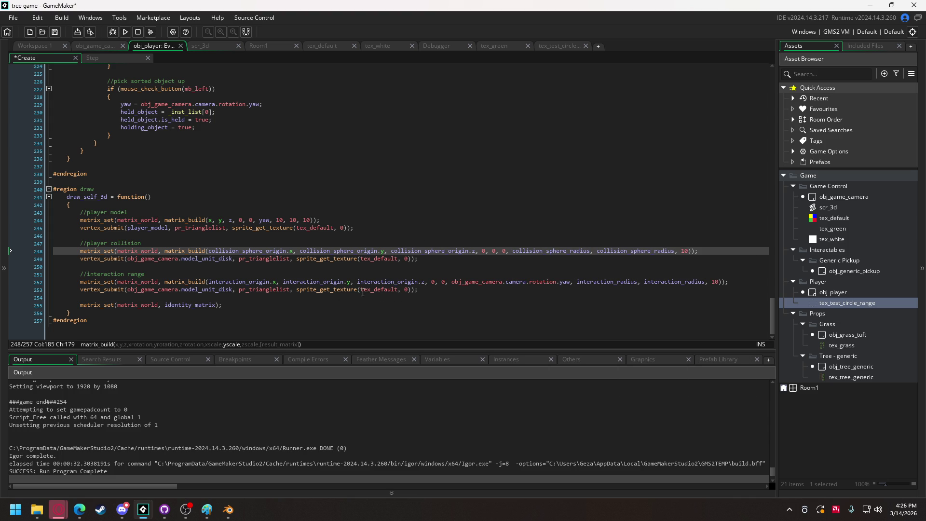
- Switch the interaction range texture from default to tex_test_circle_range
{"action": "left_click_drag", "start_coordinate": [373, 293], "coordinate": [396, 292]}
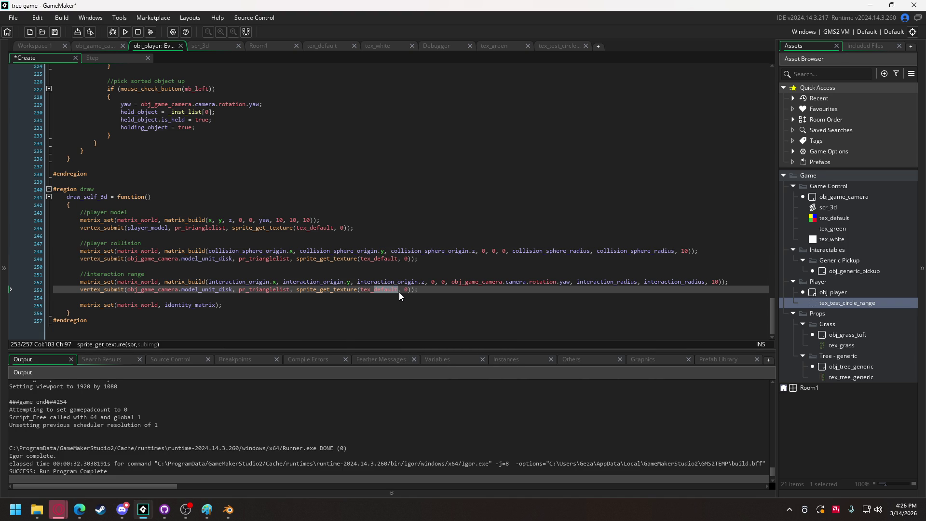
{"action": "type", "text": "test_circle_range"}
{"action": "key", "text": "Return"}
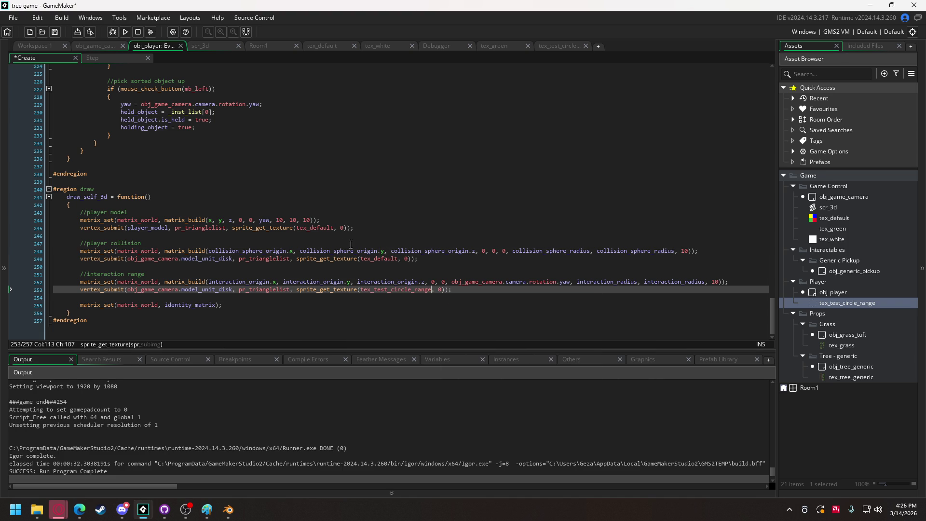
{"action": "left_click_drag", "start_coordinate": [460, 290], "coordinate": [80, 274]}
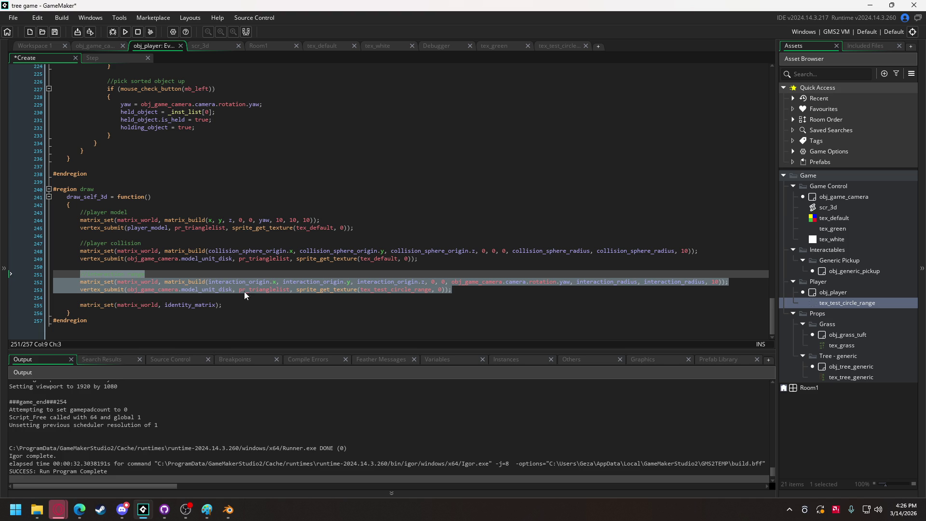
- Duplicate the interaction range block and rename its comment to //drop reticule
{"action": "key", "text": "ctrl+c"}
{"action": "left_click", "coordinate": [452, 290]}
{"action": "key", "text": "Return"}
{"action": "key", "text": "Return"}
{"action": "key", "text": "ctrl+v"}
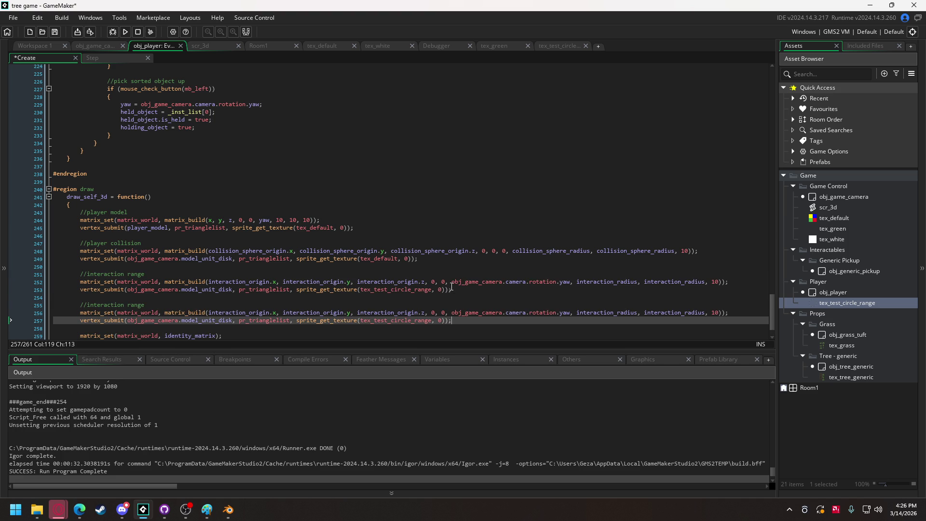
{"action": "left_click_drag", "start_coordinate": [145, 305], "coordinate": [87, 306]}
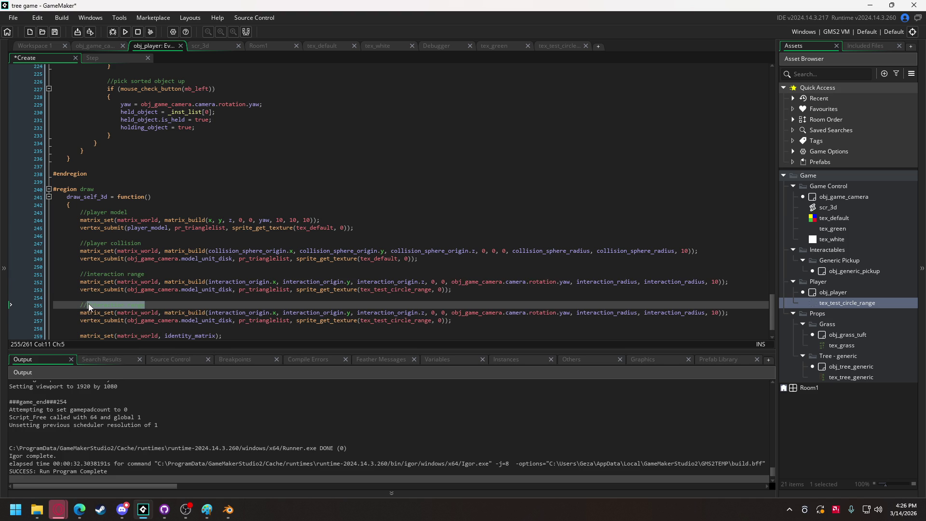
{"action": "type", "text": "drop reticule"}
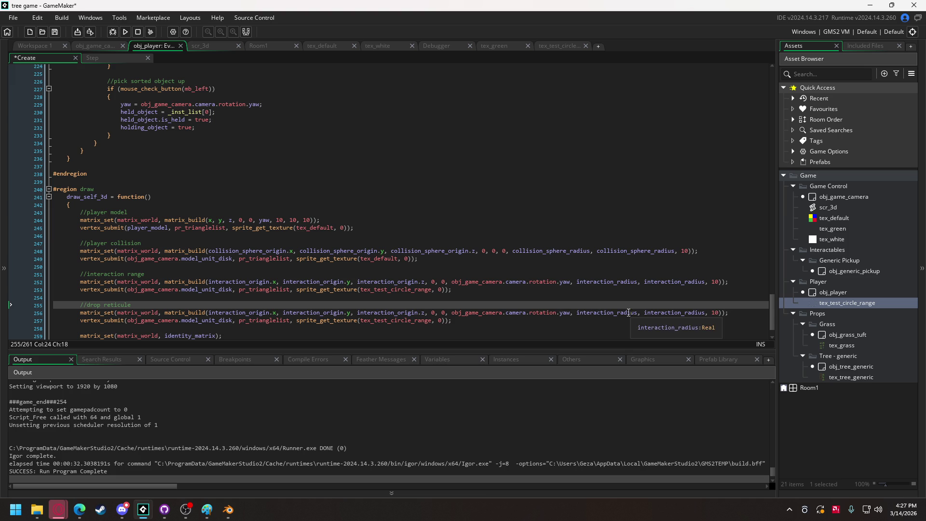
- Set the reticule disk's scale arguments to 2, 2
{"action": "double_click", "coordinate": [612, 313]}
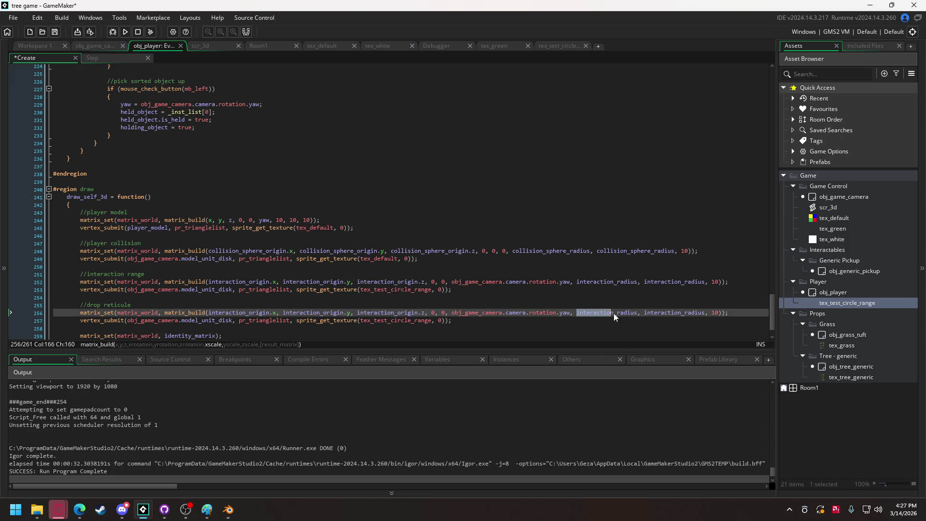
{"action": "type", "text": "2"}
{"action": "left_click", "coordinate": [621, 313]}
{"action": "key", "text": "BackSpace"}
{"action": "type", "text": "2"}
{"action": "double_click", "coordinate": [614, 312]}
{"action": "type", "text": "2"}
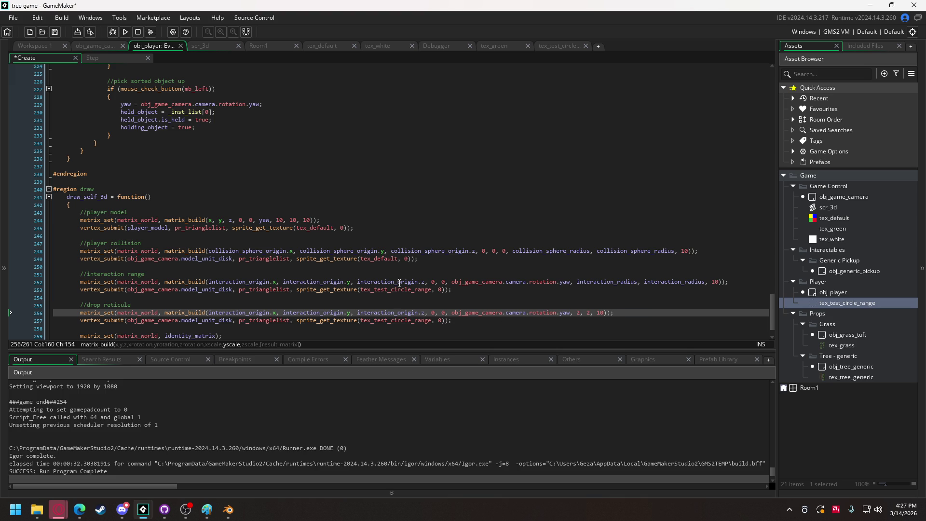
- Place the reticule at interaction_drop_reticule x, y, z and run the game
{"action": "scroll", "coordinate": [399, 289], "scroll_direction": "down", "scroll_amount": 1}
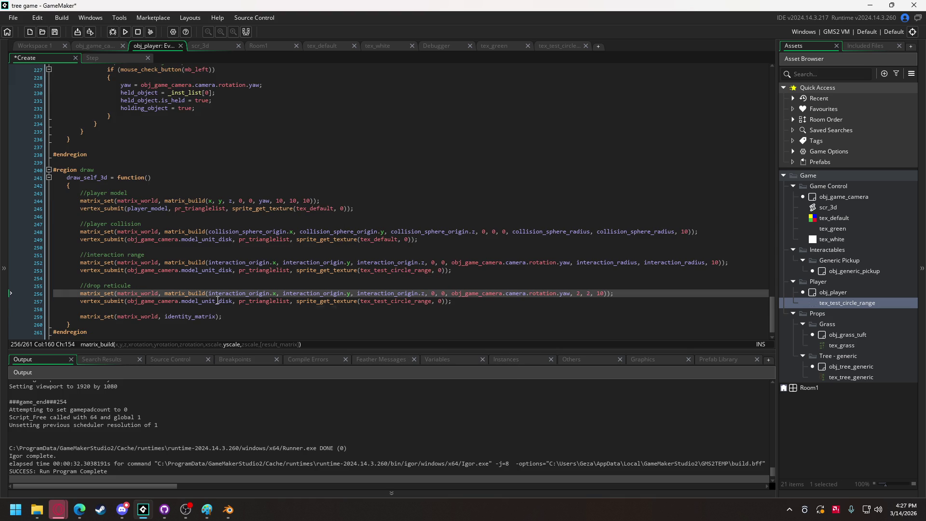
{"action": "left_click_drag", "start_coordinate": [209, 293], "coordinate": [269, 294]}
{"action": "type", "text": "ret"}
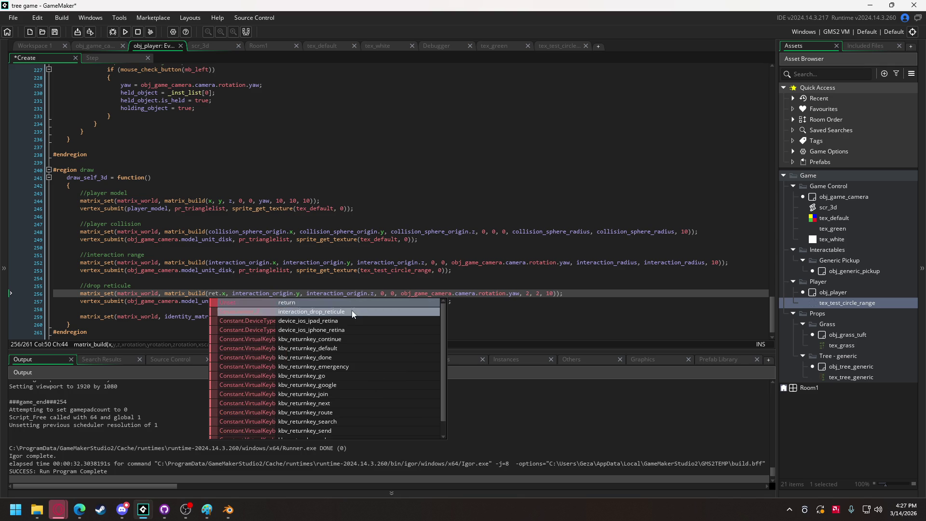
{"action": "left_click", "coordinate": [352, 311]}
{"action": "double_click", "coordinate": [280, 294]}
{"action": "key", "text": "ctrl+c"}
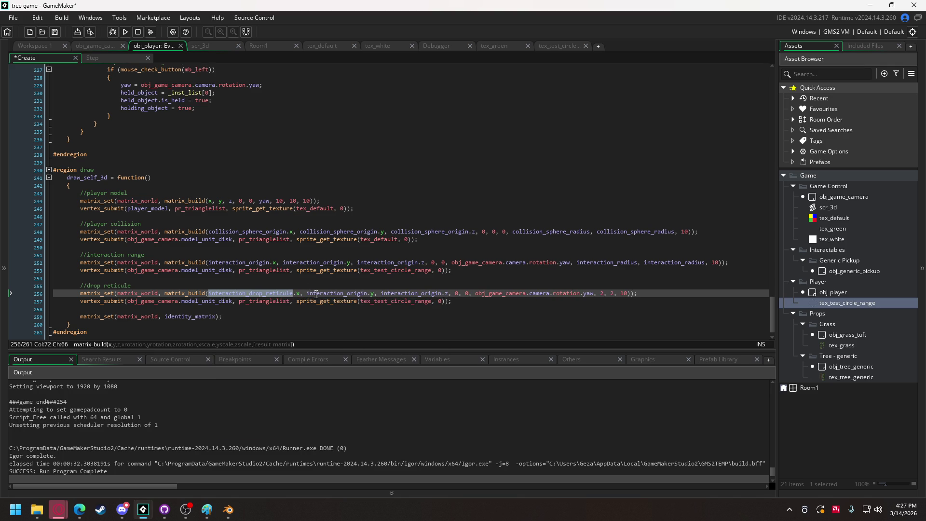
{"action": "double_click", "coordinate": [333, 294]}
{"action": "key", "text": "ctrl+v"}
{"action": "double_click", "coordinate": [429, 293]}
{"action": "key", "text": "ctrl+v"}
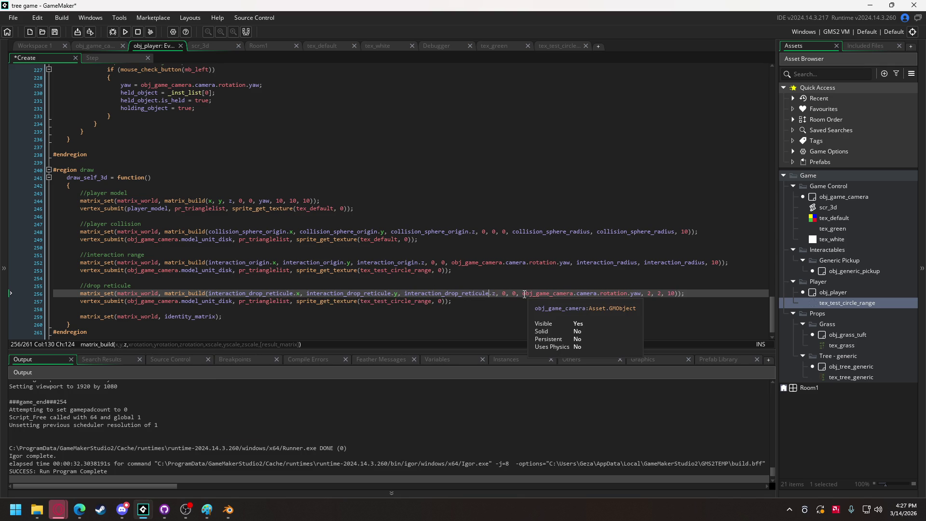
{"action": "left_click", "coordinate": [130, 34]}
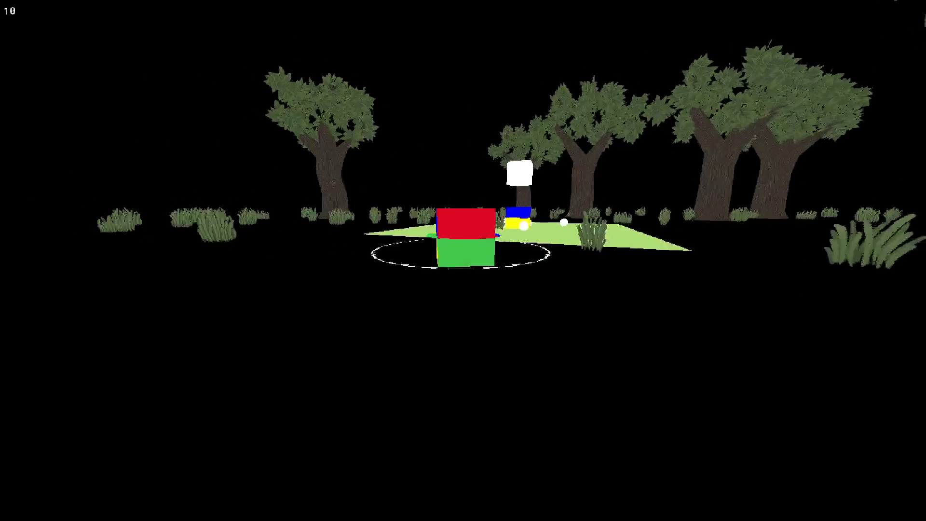
- Close the game, replace interaction_origin.z with 0 for the range disk, and rerun
{"action": "key", "text": "Escape"}
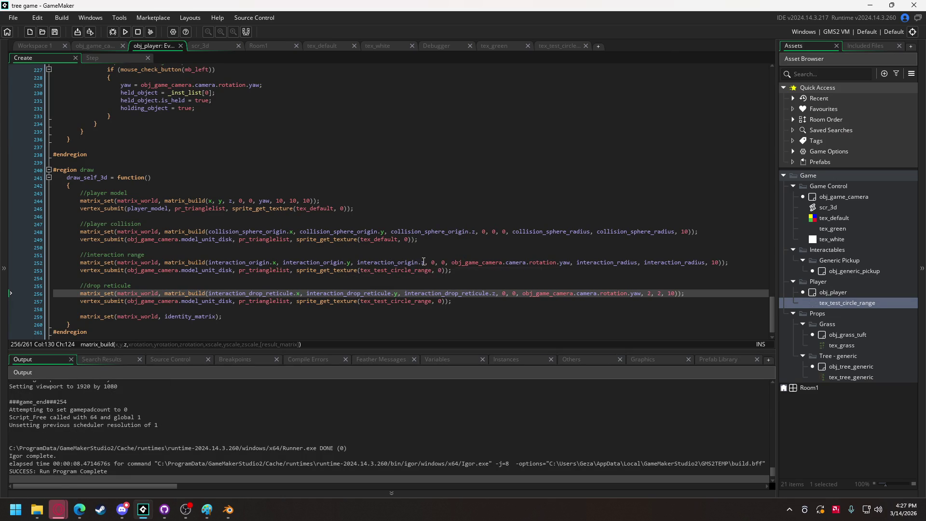
{"action": "left_click_drag", "start_coordinate": [357, 263], "coordinate": [424, 261]}
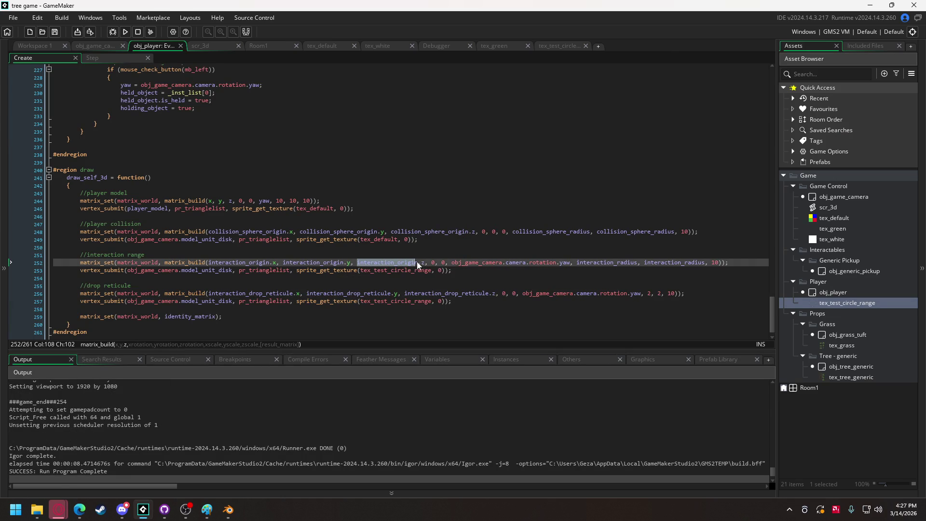
{"action": "type", "text": "0"}
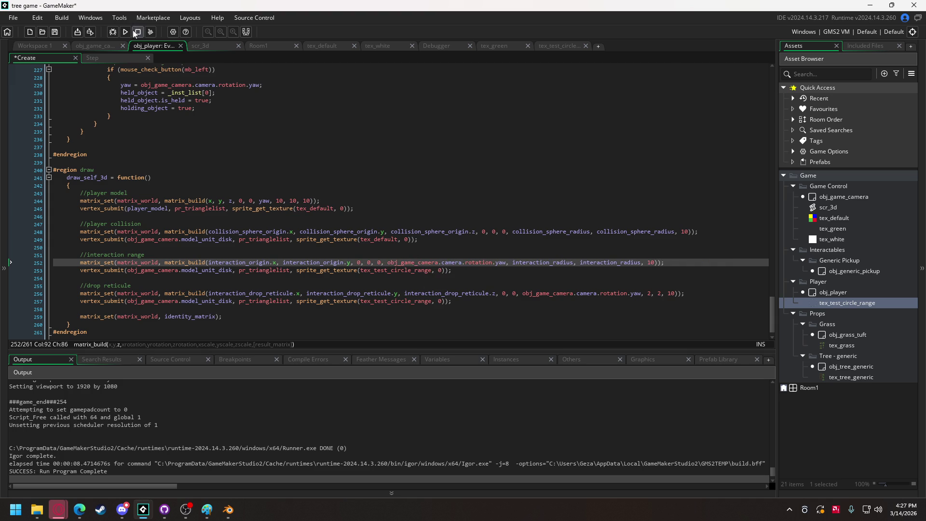
{"action": "left_click", "coordinate": [125, 32]}
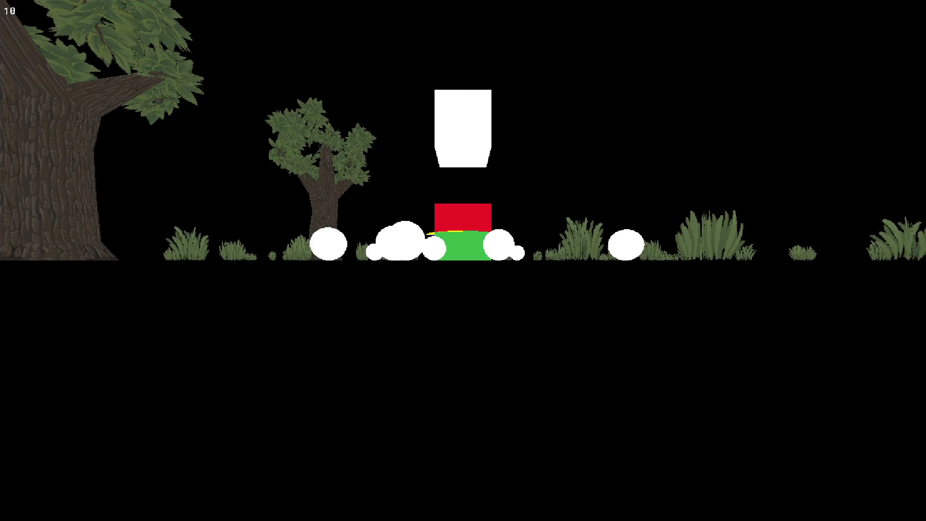
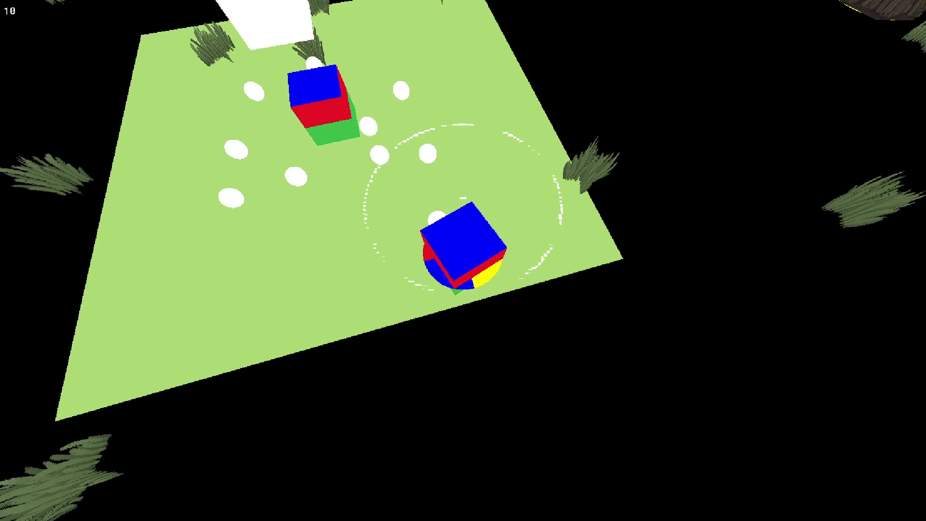
- Quit the running tree game after viewing the interaction-range ring
{"action": "scroll", "coordinate": [463, 260], "scroll_direction": "down", "scroll_amount": 5}
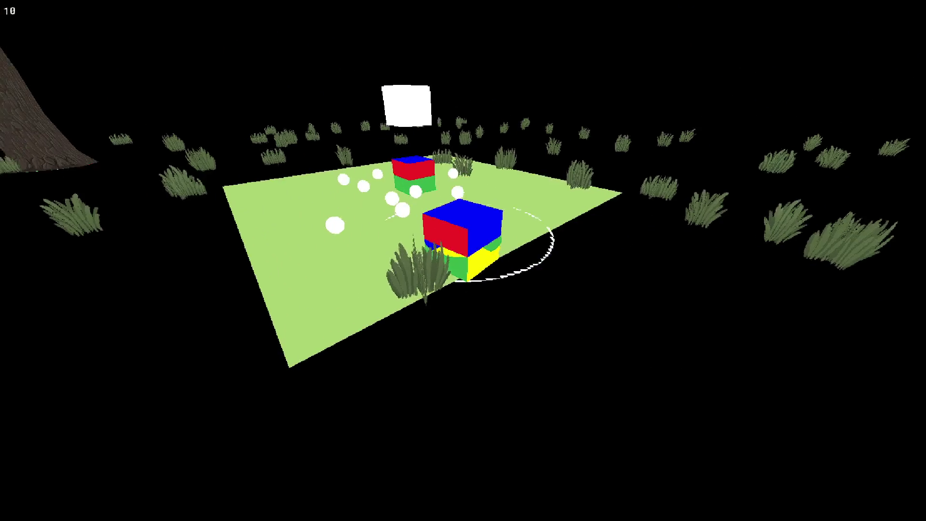
{"action": "scroll", "coordinate": [463, 261], "scroll_direction": "up", "scroll_amount": 5}
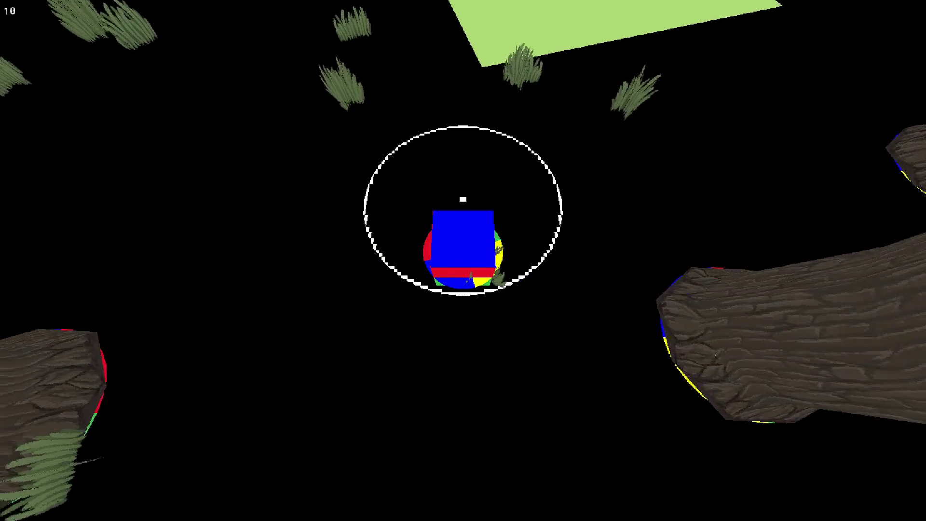
{"action": "key", "text": "Escape"}
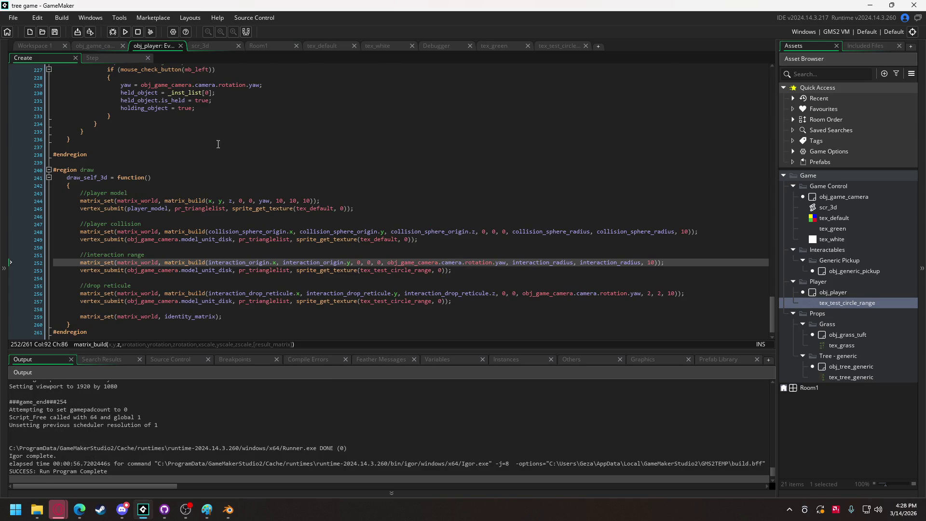
- Collapse the holding_object and else branches of player_interact
{"action": "scroll", "coordinate": [222, 149], "scroll_direction": "up", "scroll_amount": 20}
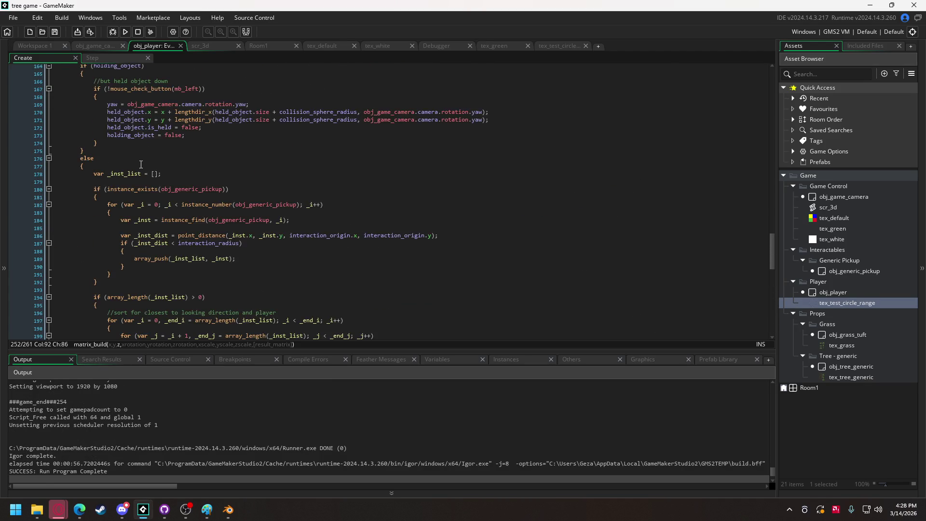
{"action": "scroll", "coordinate": [143, 163], "scroll_direction": "up", "scroll_amount": 4}
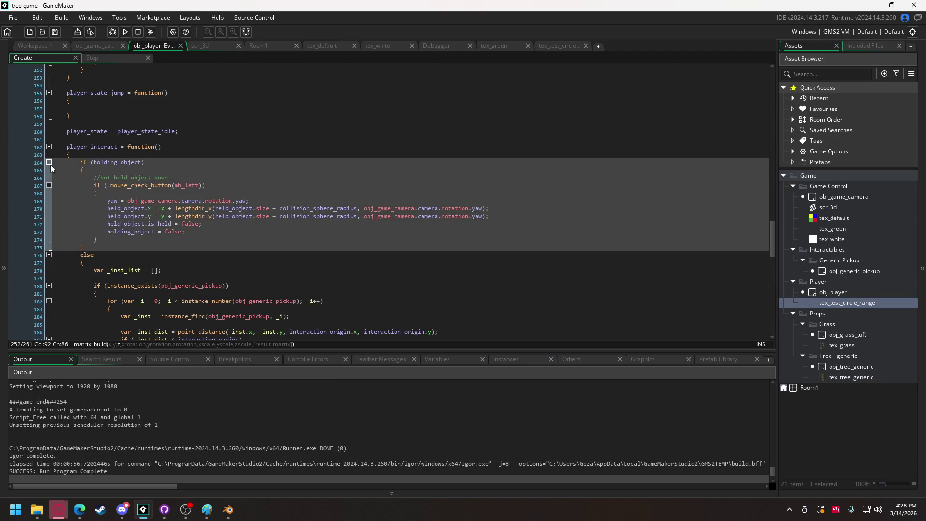
{"action": "left_click", "coordinate": [49, 162]}
{"action": "left_click", "coordinate": [49, 170]}
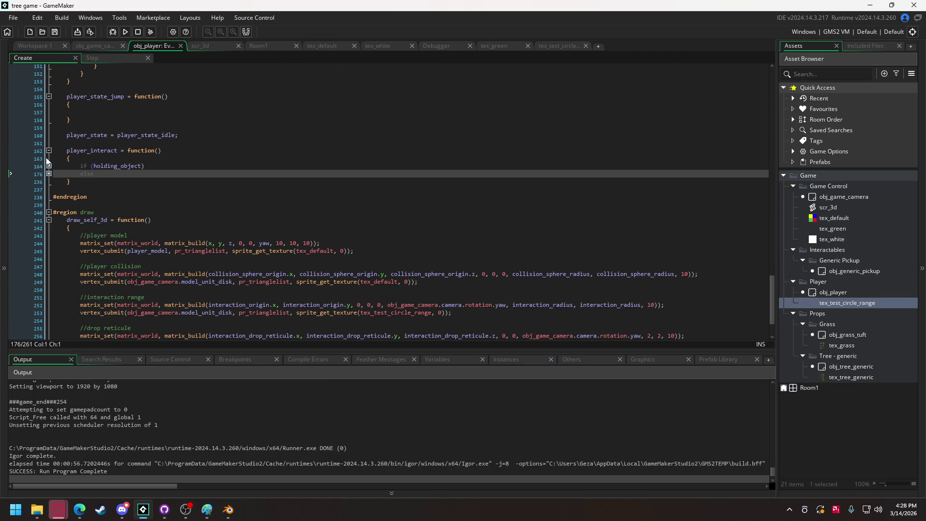
{"action": "scroll", "coordinate": [118, 172], "scroll_direction": "up", "scroll_amount": 15}
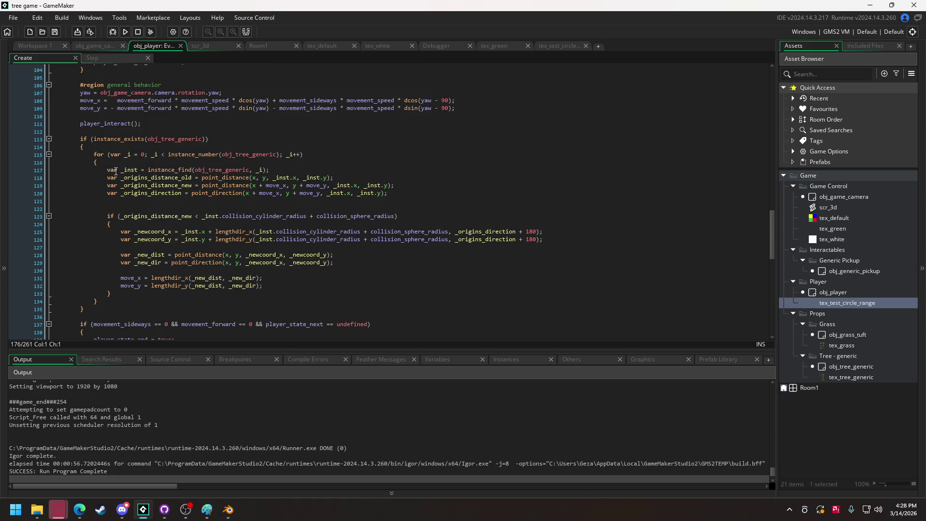
{"action": "left_click", "coordinate": [60, 143]}
- Change the interaction radius multiplier on line 27 from 3 to 2
{"action": "scroll", "coordinate": [97, 140], "scroll_direction": "up", "scroll_amount": 15}
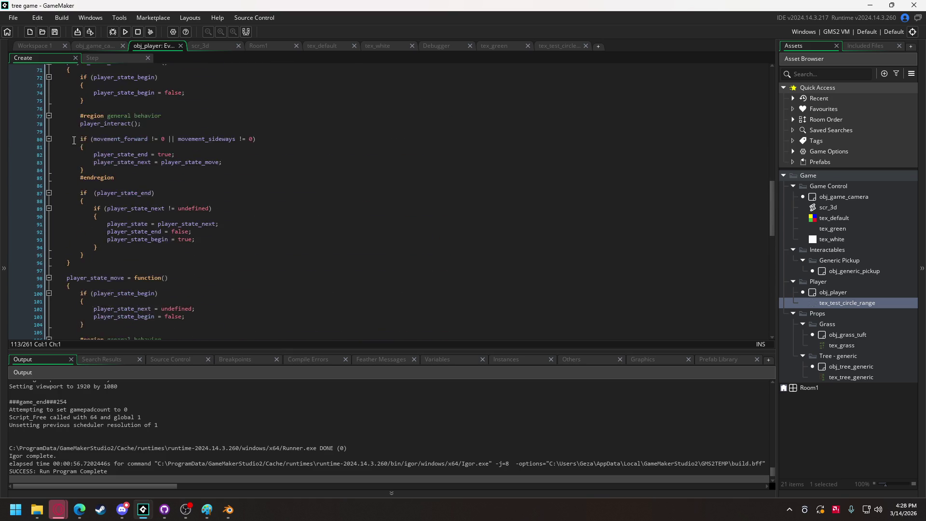
{"action": "scroll", "coordinate": [164, 123], "scroll_direction": "up", "scroll_amount": 13}
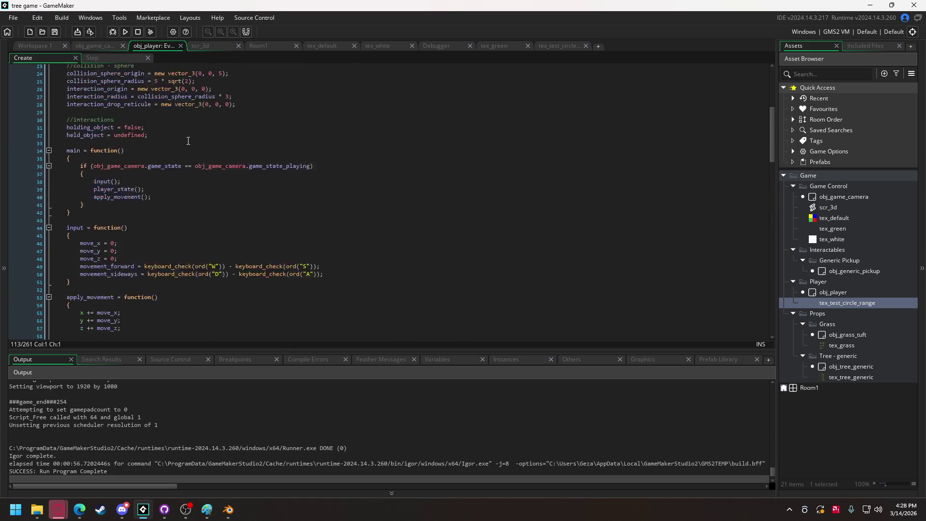
{"action": "left_click", "coordinate": [231, 136]}
{"action": "key", "text": "BackSpace"}
{"action": "type", "text": "2"}
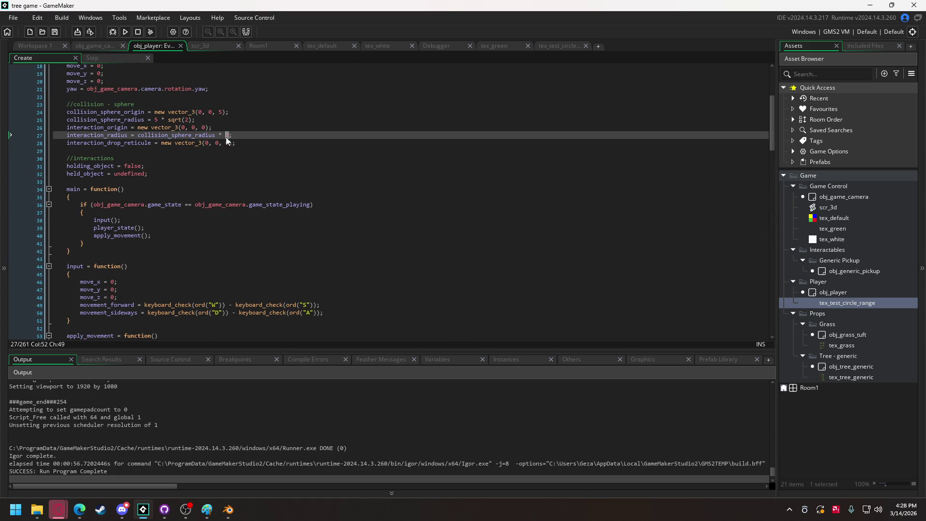
- Test-run the game, close it, and delete the multiplier 2 again
{"action": "left_click", "coordinate": [125, 31]}
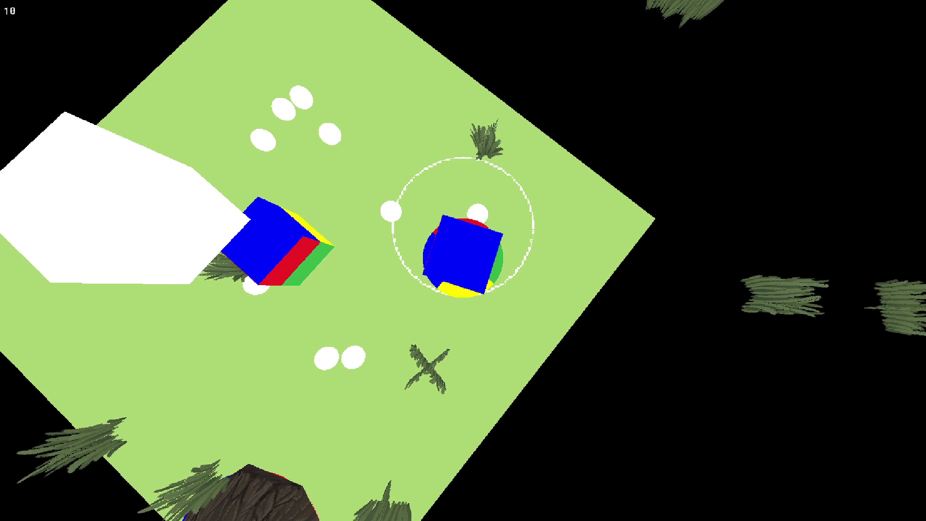
{"action": "key", "text": "Escape"}
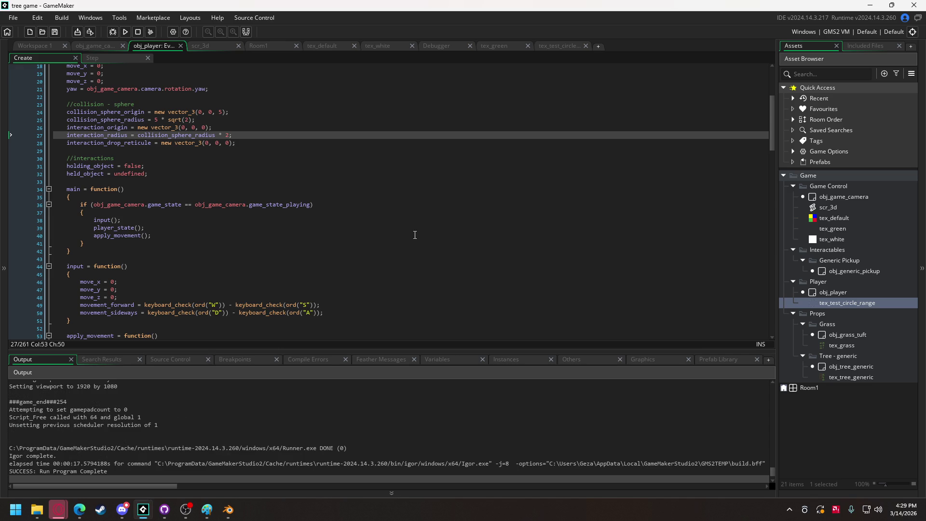
{"action": "key", "text": "BackSpace"}
- Replace the reticule's x placeholder 0 on line 66 with x + lengthdir_x
{"action": "scroll", "coordinate": [292, 152], "scroll_direction": "down", "scroll_amount": 5}
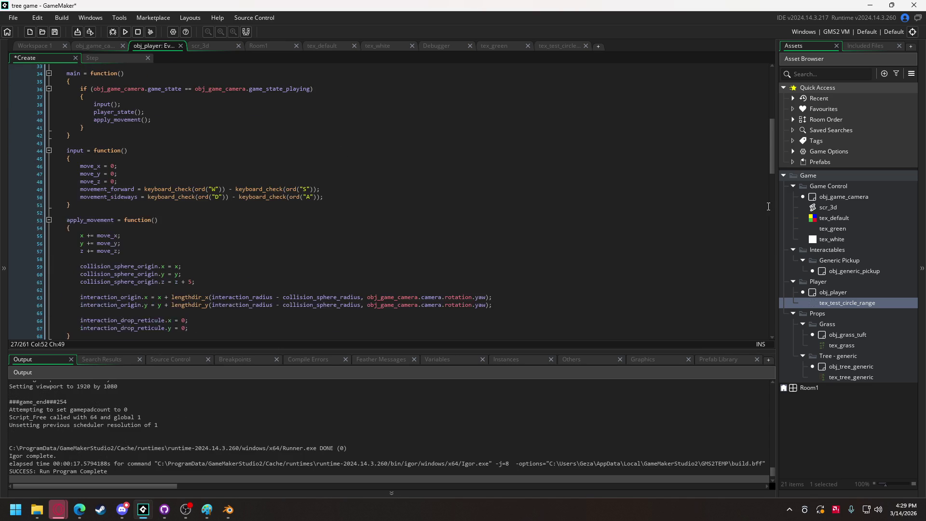
{"action": "left_click_drag", "start_coordinate": [775, 172], "coordinate": [772, 176]}
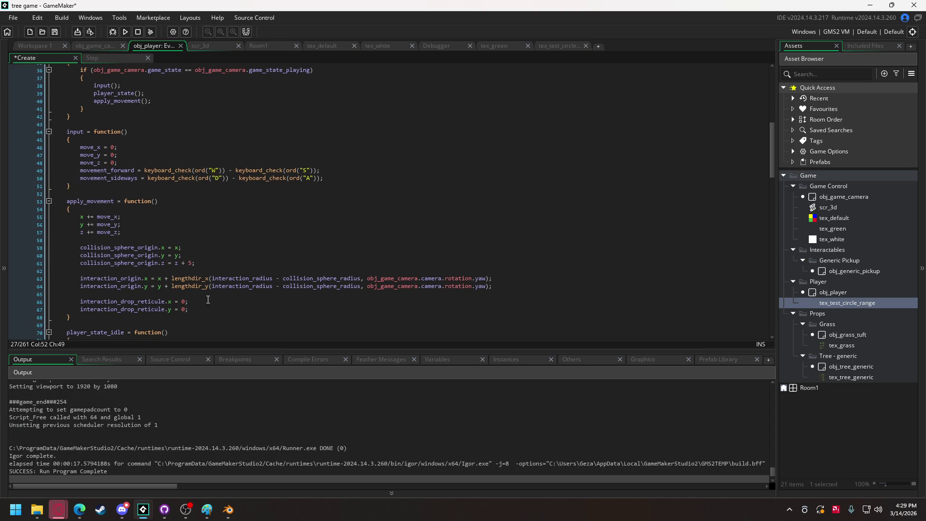
{"action": "left_click", "coordinate": [186, 303]}
{"action": "key", "text": "BackSpace"}
{"action": "type", "text": "x"}
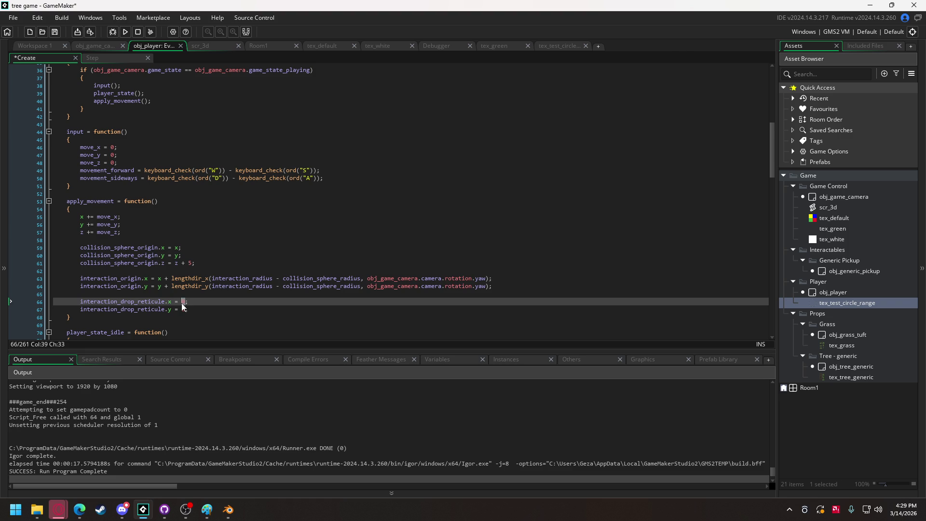
{"action": "type", "text": " + length"}
{"action": "key", "text": "Return"}
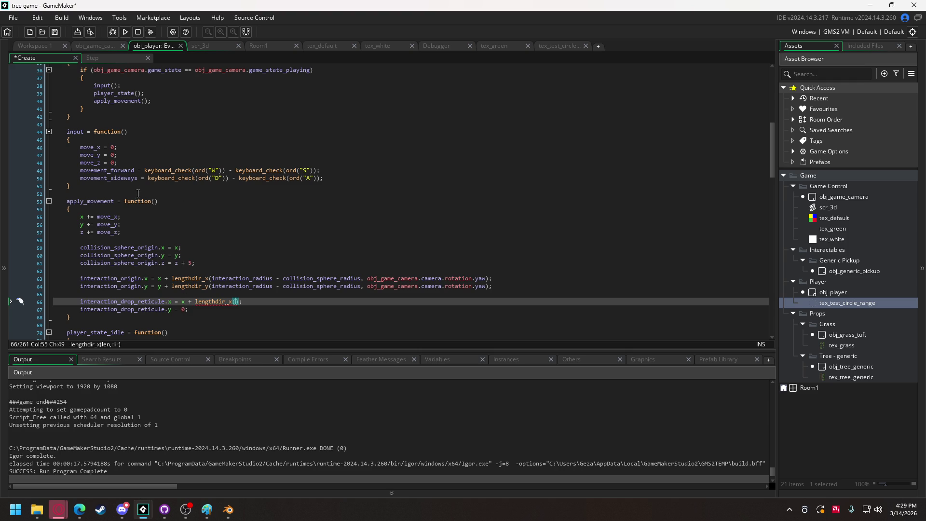
- Paste interaction_radius as lengthdir_x's length argument, followed by a comma
{"action": "scroll", "coordinate": [126, 244], "scroll_direction": "up", "scroll_amount": 6}
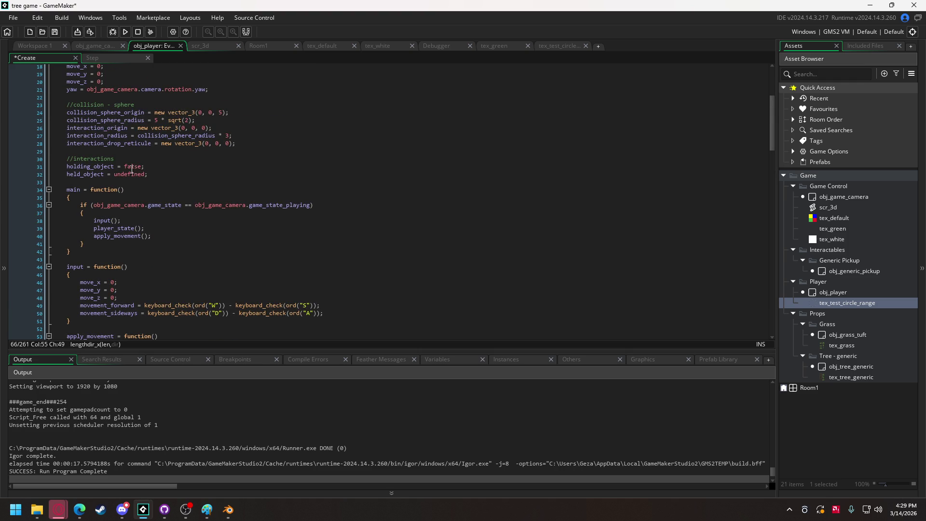
{"action": "double_click", "coordinate": [91, 134]}
{"action": "key", "text": "ctrl+c"}
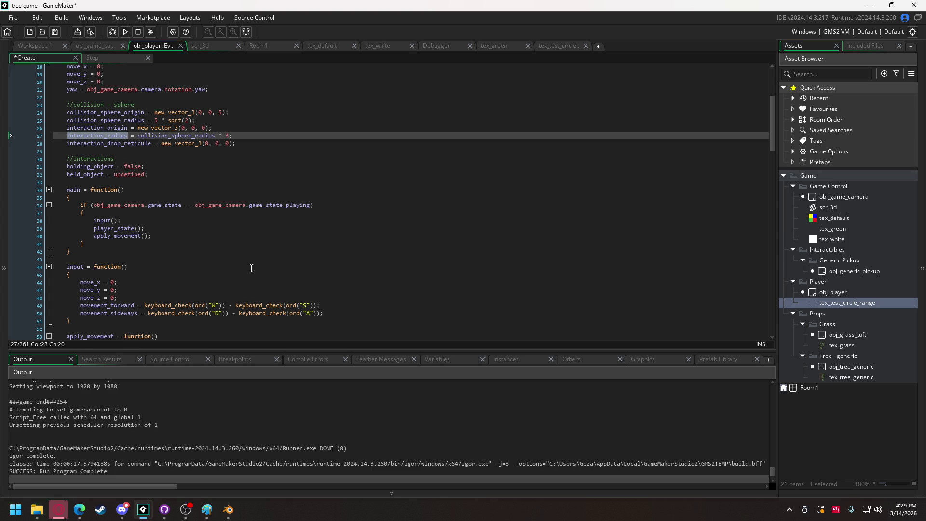
{"action": "scroll", "coordinate": [247, 264], "scroll_direction": "down", "scroll_amount": 5}
{"action": "left_click", "coordinate": [236, 321]}
{"action": "key", "text": "ctrl+v"}
{"action": "type", "text": ","}
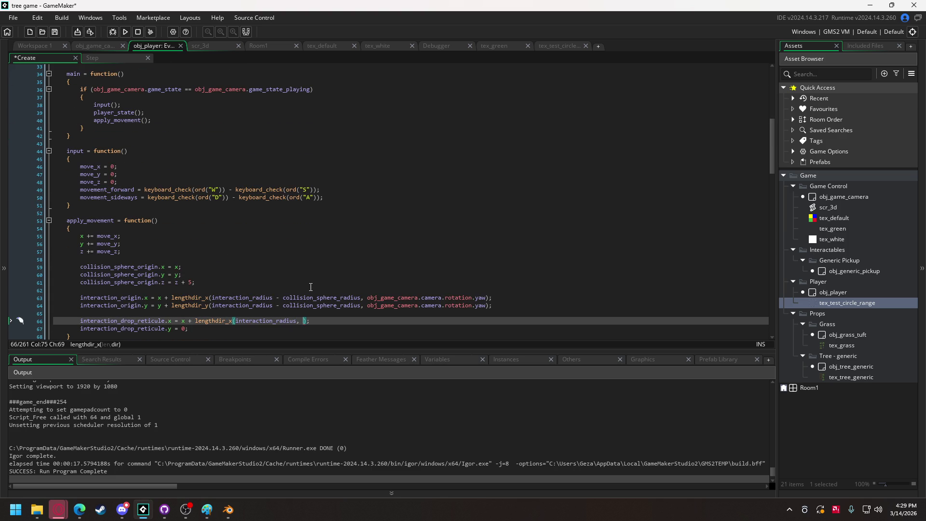
- Complete line 66 with camera yaw and interaction_radius * dsin(90 - camera pitch)
{"action": "left_click_drag", "start_coordinate": [367, 297], "coordinate": [480, 299]}
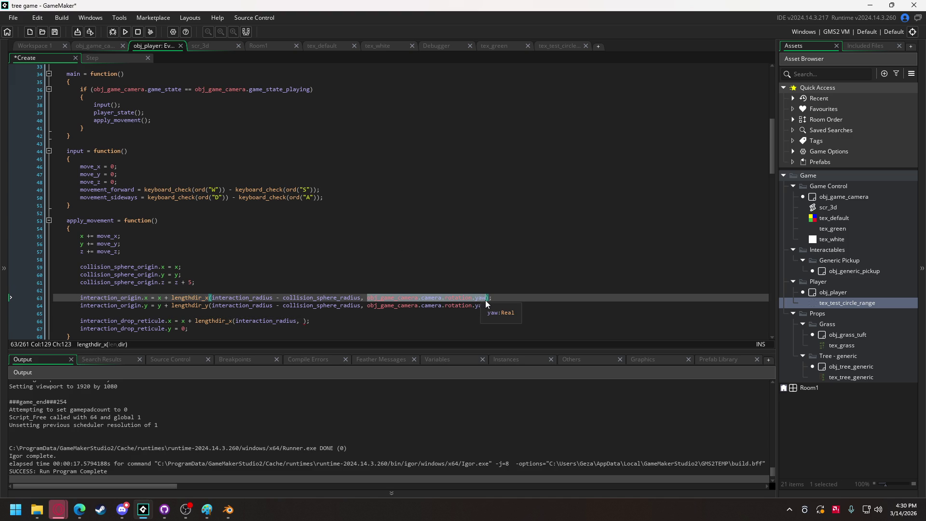
{"action": "left_click", "coordinate": [304, 321]}
{"action": "type", "text": "obj_game_camera.camera.rotation.yaw"}
{"action": "left_click", "coordinate": [297, 322]}
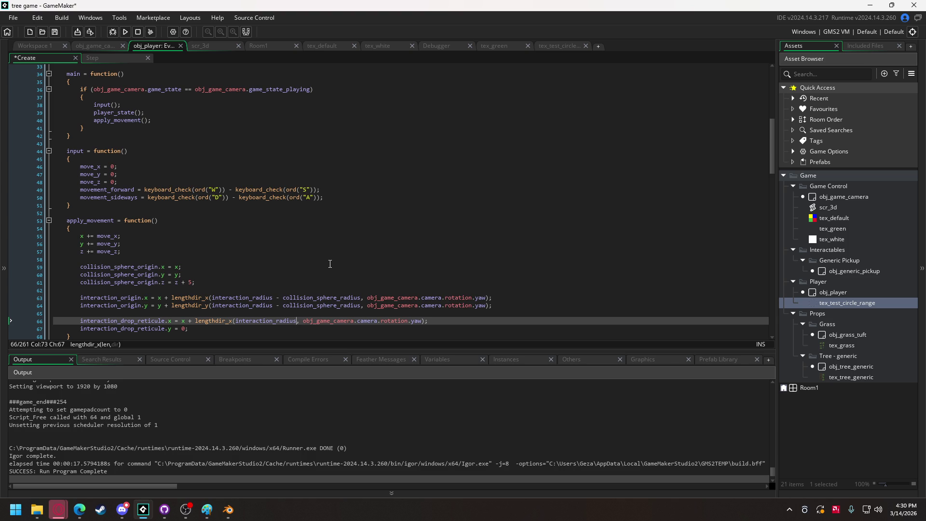
{"action": "type", "text": "*"}
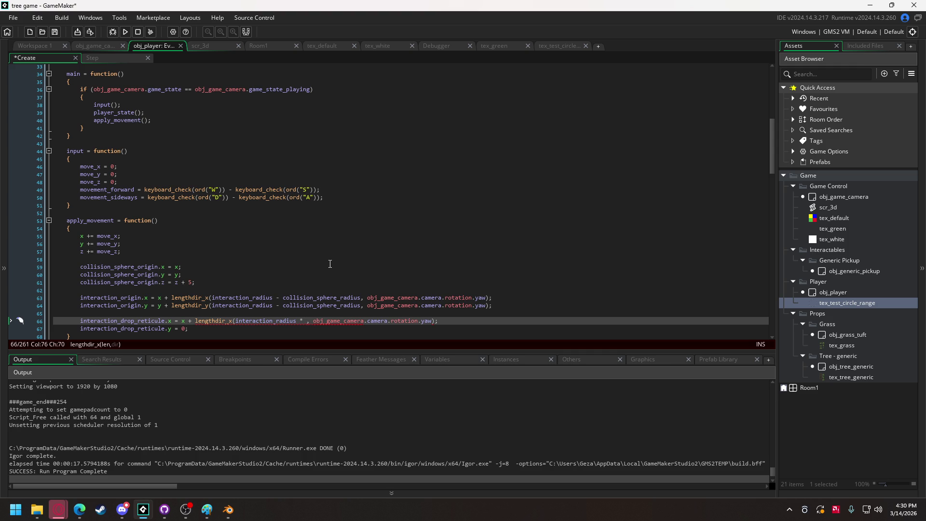
{"action": "type", "text": "dsin()"}
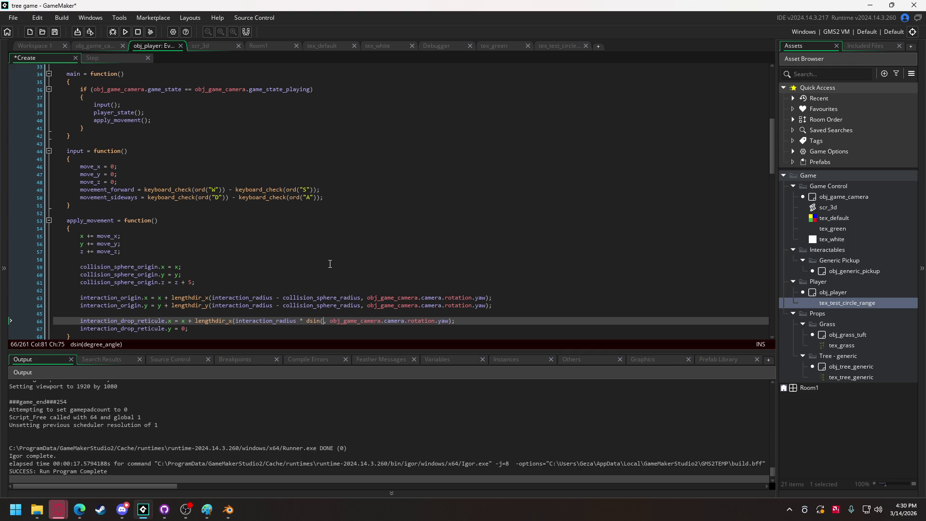
{"action": "key", "text": "Left"}
{"action": "type", "text": "90 - "}
{"action": "type", "text": "obj_game_camera.camera.rotation.pitch"}
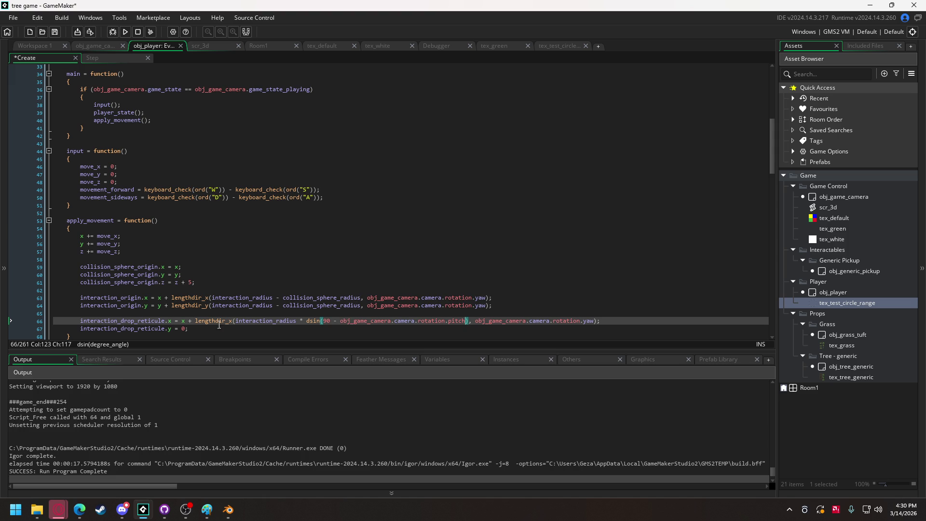
- Copy the expression to line 67 using y and lengthdir_y, then save and run
{"action": "left_click_drag", "start_coordinate": [182, 321], "coordinate": [598, 329]}
{"action": "key", "text": "ctrl+c"}
{"action": "double_click", "coordinate": [186, 328]}
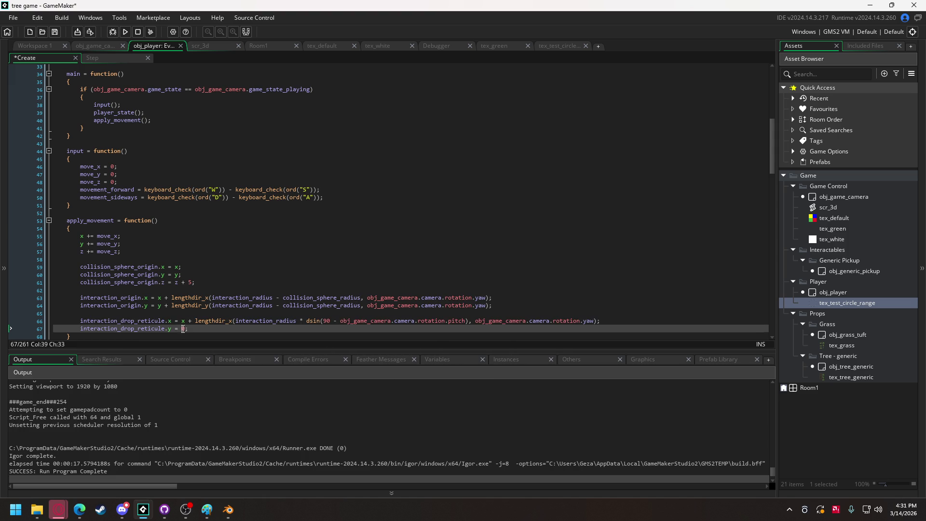
{"action": "key", "text": "ctrl+v"}
{"action": "double_click", "coordinate": [184, 329]}
{"action": "type", "text": "y"}
{"action": "left_click", "coordinate": [233, 328]}
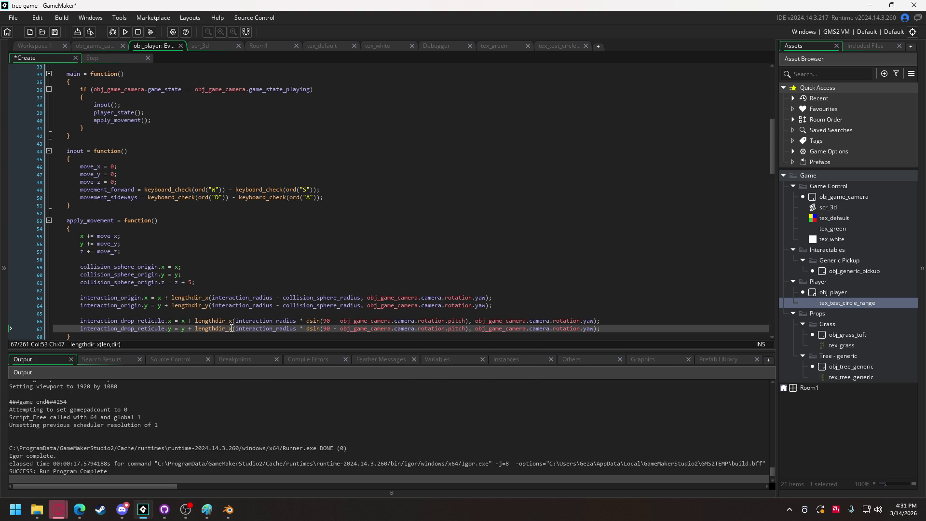
{"action": "type", "text": "y"}
{"action": "left_click", "coordinate": [125, 31]}
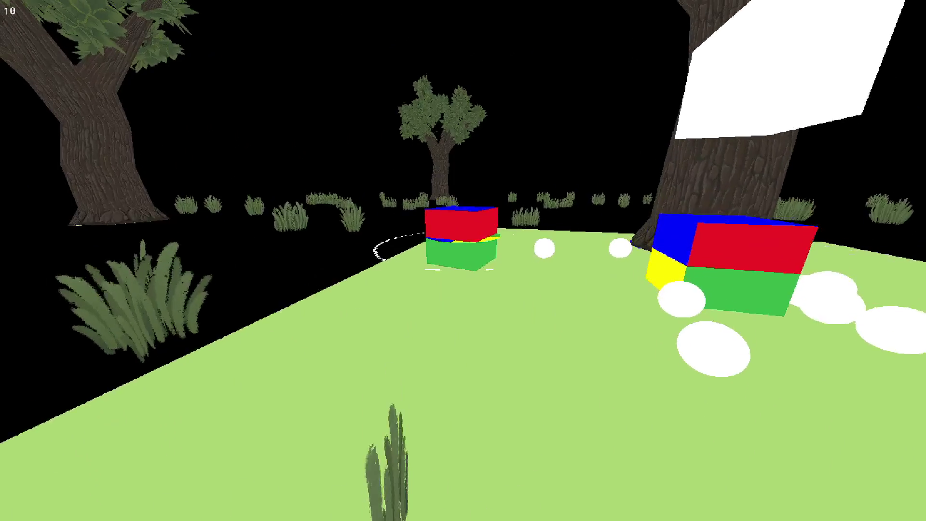
- Comment out the player collision sphere and player model drawing lines, then run the game
{"action": "key", "text": "Escape"}
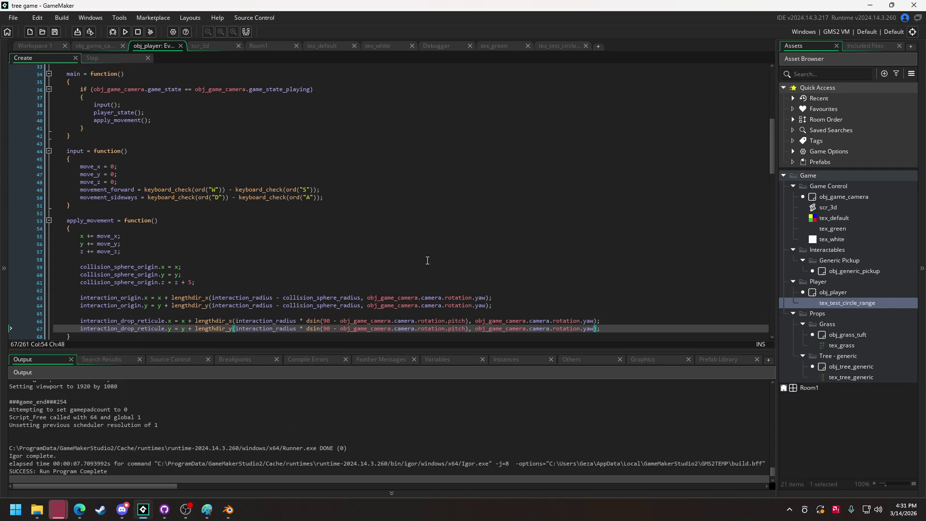
{"action": "scroll", "coordinate": [363, 256], "scroll_direction": "down", "scroll_amount": 1}
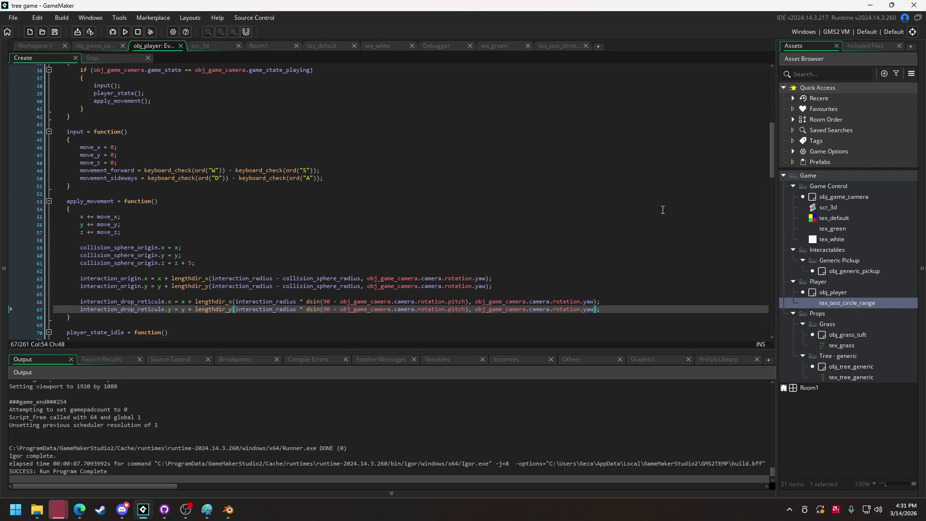
{"action": "left_click_drag", "start_coordinate": [772, 165], "coordinate": [760, 331]}
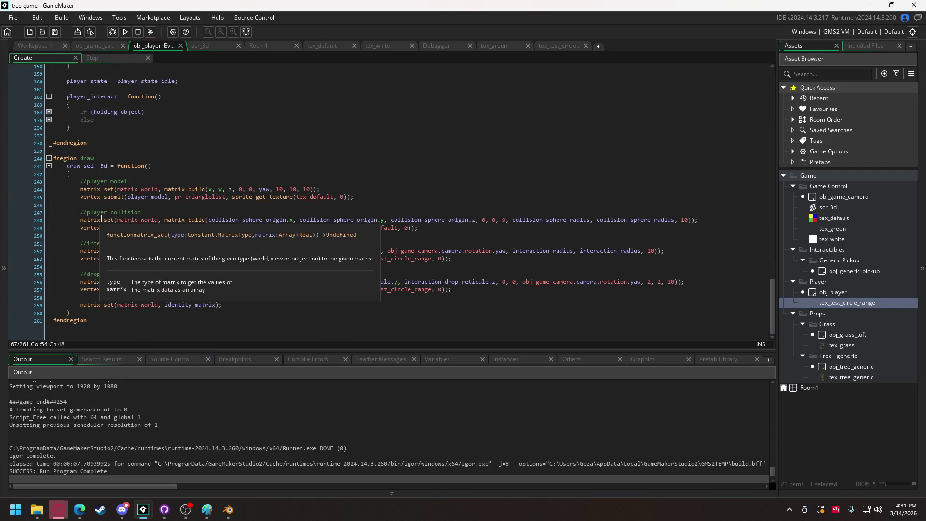
{"action": "left_click", "coordinate": [81, 217]}
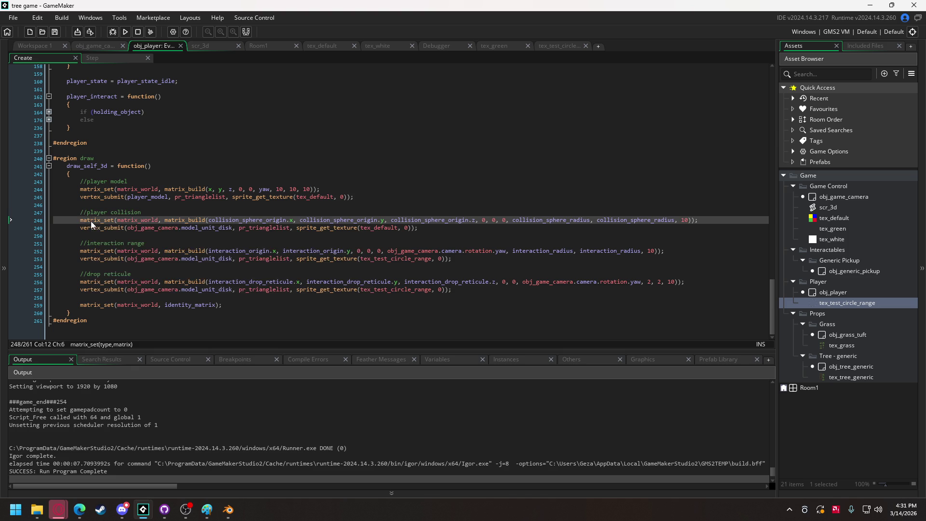
{"action": "left_click", "coordinate": [89, 227], "text": "shift"}
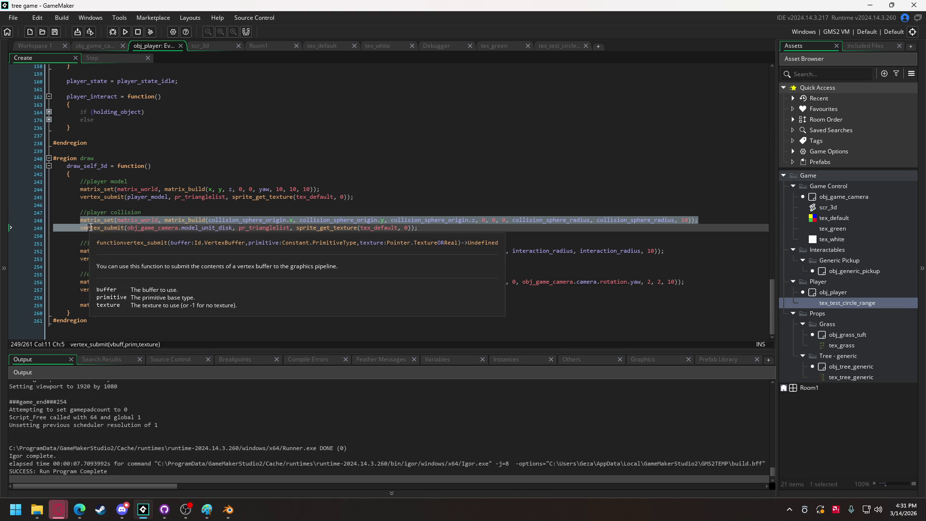
{"action": "key", "text": "ctrl+k"}
{"action": "left_click_drag", "start_coordinate": [53, 189], "coordinate": [104, 196]}
{"action": "key", "text": "ctrl+k"}
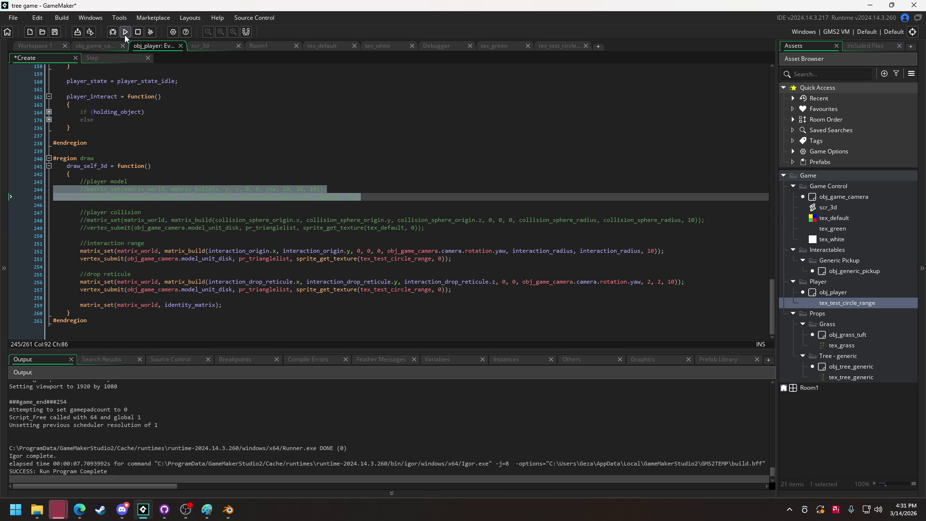
{"action": "left_click", "coordinate": [124, 31]}
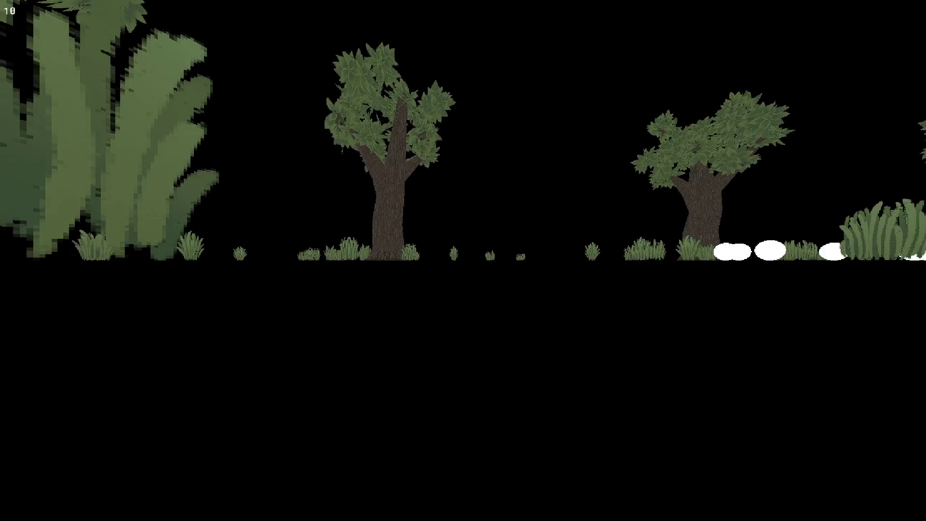
- Walk the player around to check the reticle, then quit back to the Create code
{"action": "key", "text": "s"}
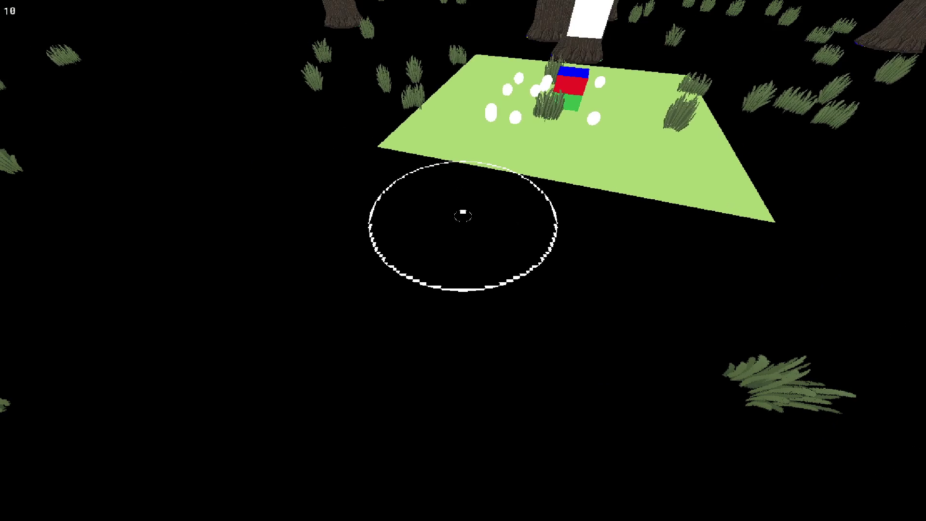
{"action": "key", "text": "Escape"}
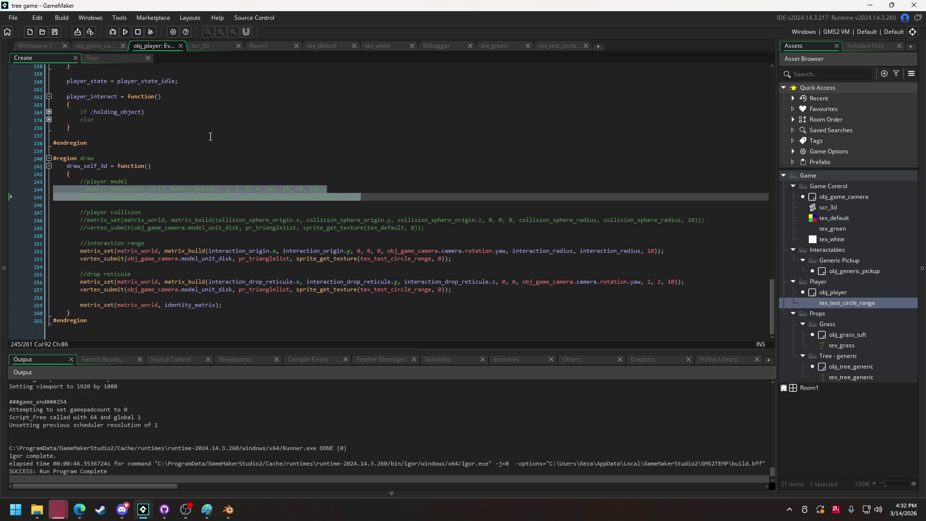
{"action": "scroll", "coordinate": [198, 166], "scroll_direction": "up", "scroll_amount": 15}
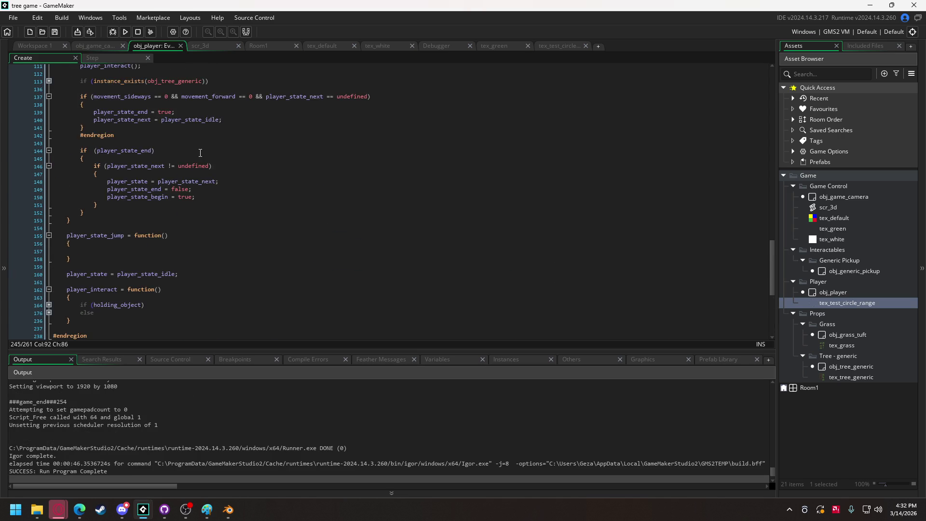
{"action": "scroll", "coordinate": [201, 152], "scroll_direction": "up", "scroll_amount": 15}
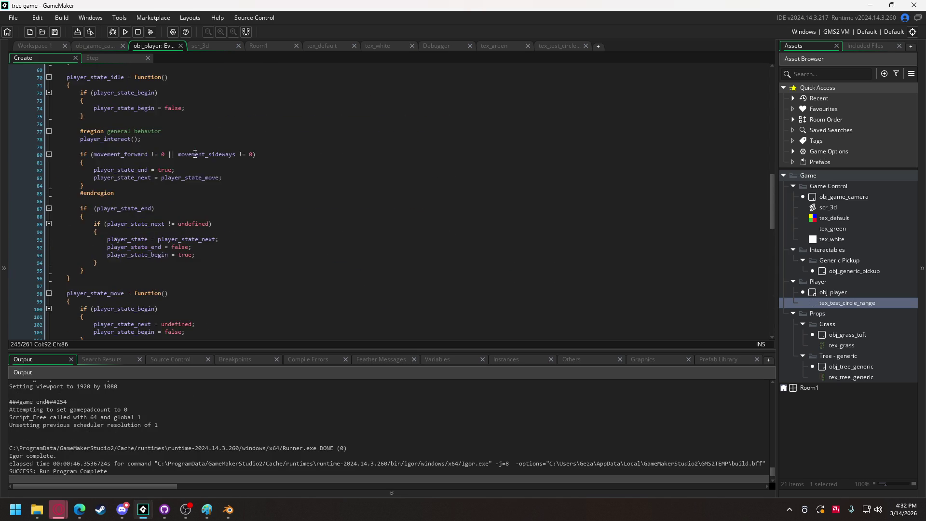
- Prefix line 66's offset with lengthdir_x(camera yaw) +
{"action": "scroll", "coordinate": [195, 155], "scroll_direction": "up", "scroll_amount": 2}
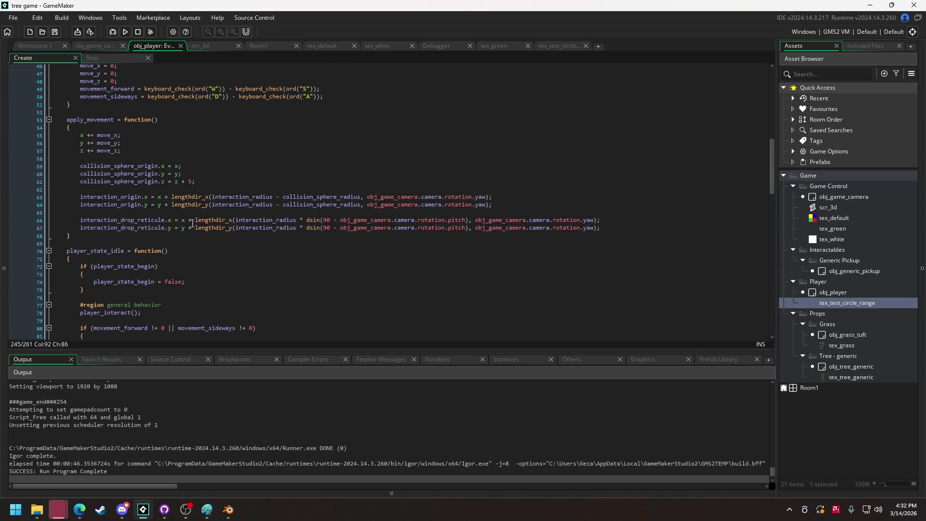
{"action": "left_click", "coordinate": [193, 223]}
{"action": "type", "text": "length"}
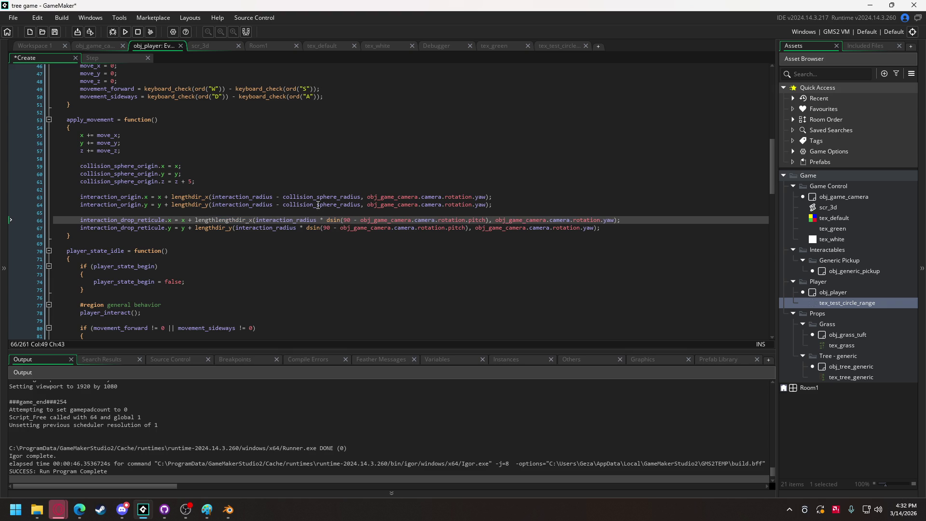
{"action": "type", "text": "dir_x"}
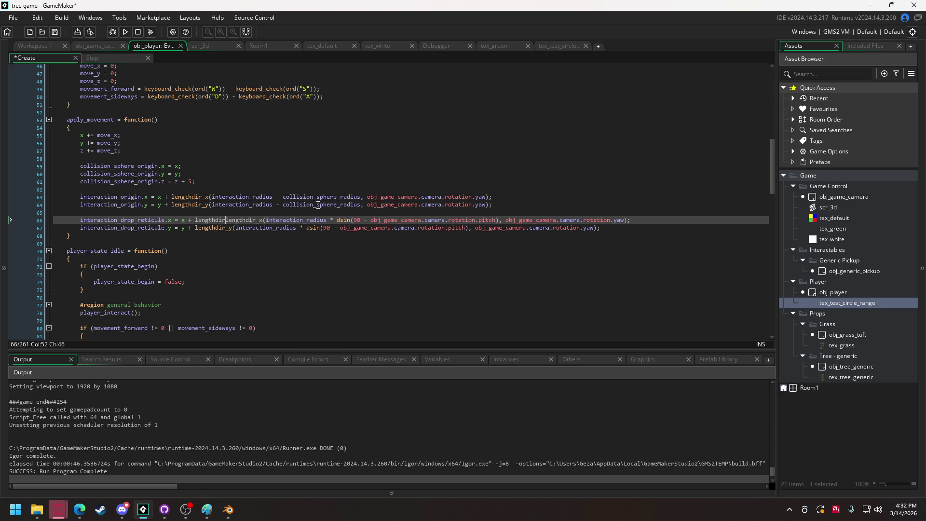
{"action": "type", "text": "() +"}
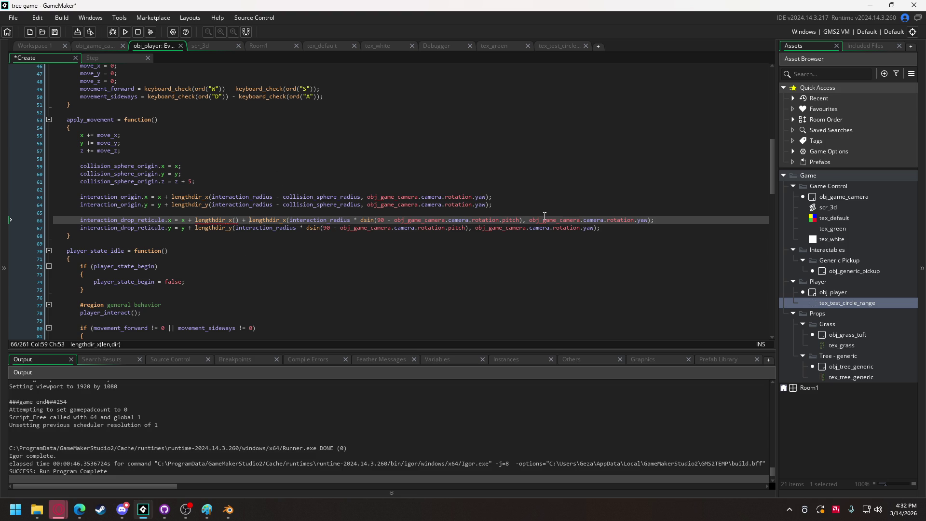
{"action": "left_click_drag", "start_coordinate": [530, 220], "coordinate": [650, 220]}
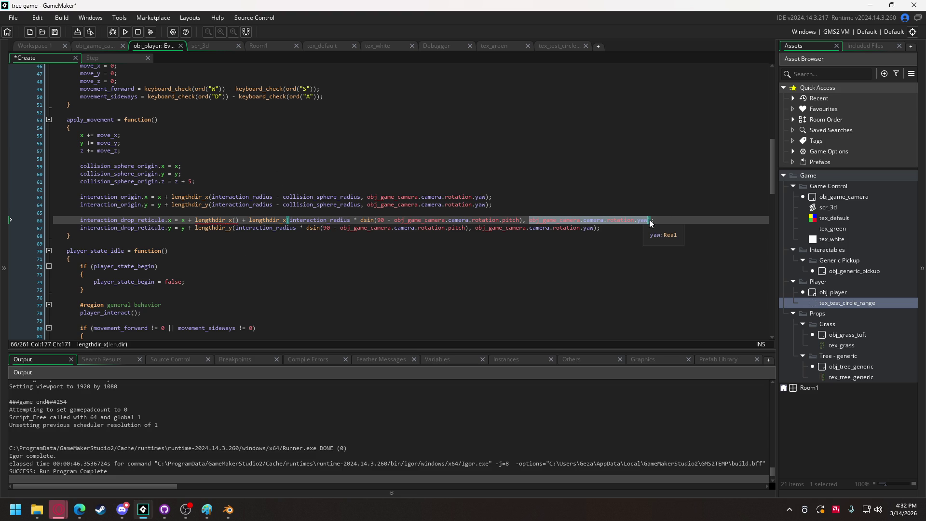
{"action": "key", "text": "ctrl+c"}
{"action": "left_click", "coordinate": [232, 220]}
{"action": "key", "text": "ctrl+v"}
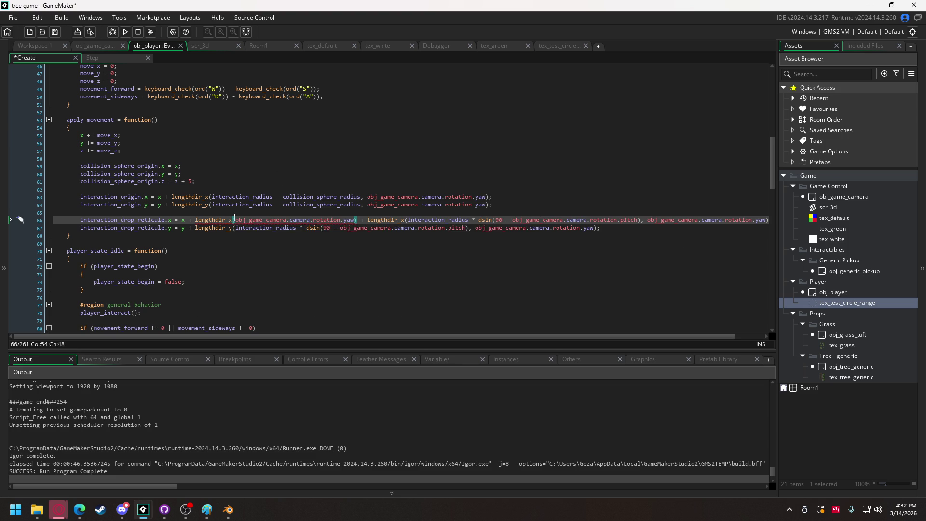
{"action": "left_click", "coordinate": [235, 220]}
{"action": "key", "text": "Right"}
- Insert collision_sphere_radius as the new lengthdir_x call's length argument
{"action": "scroll", "coordinate": [201, 160], "scroll_direction": "up", "scroll_amount": 4}
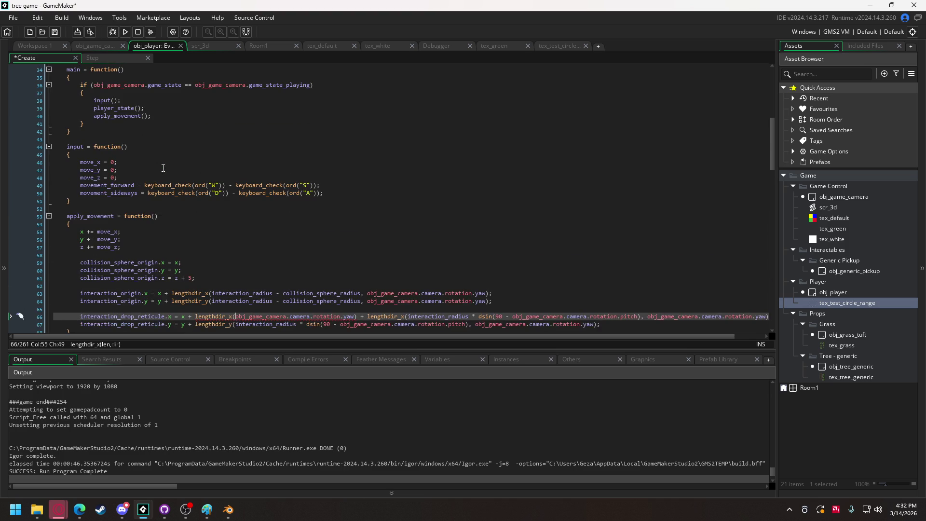
{"action": "scroll", "coordinate": [163, 166], "scroll_direction": "up", "scroll_amount": 4}
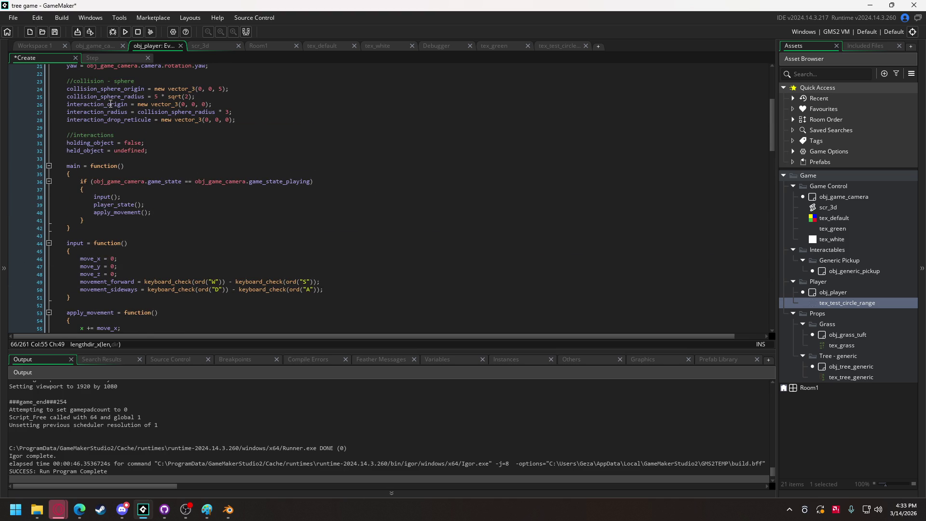
{"action": "left_click", "coordinate": [112, 96]}
{"action": "double_click", "coordinate": [111, 96]}
{"action": "scroll", "coordinate": [235, 296], "scroll_direction": "down", "scroll_amount": 5}
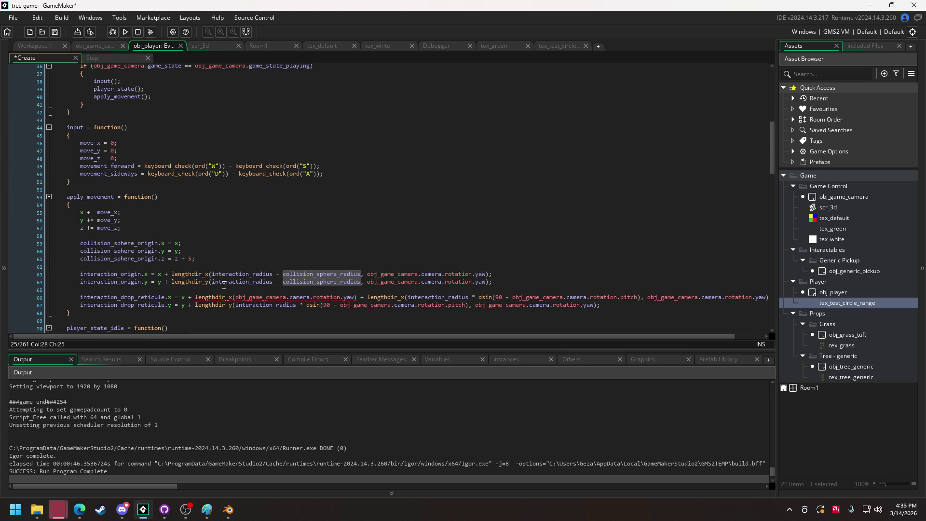
{"action": "left_click", "coordinate": [235, 295]}
{"action": "key", "text": "ctrl+v"}
{"action": "type", "text": ","}
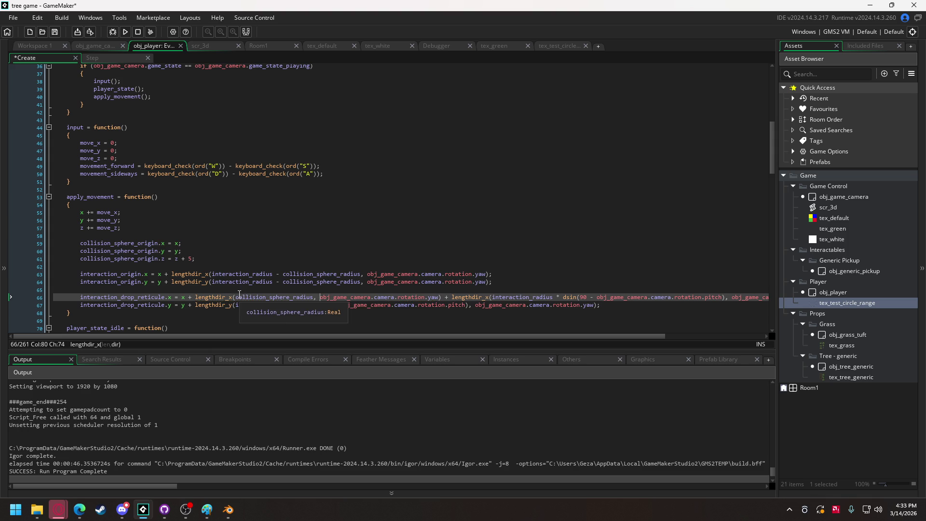
- Copy the collision_sphere_radius offset term into line 67's y expression
{"action": "left_click_drag", "start_coordinate": [236, 296], "coordinate": [436, 297]}
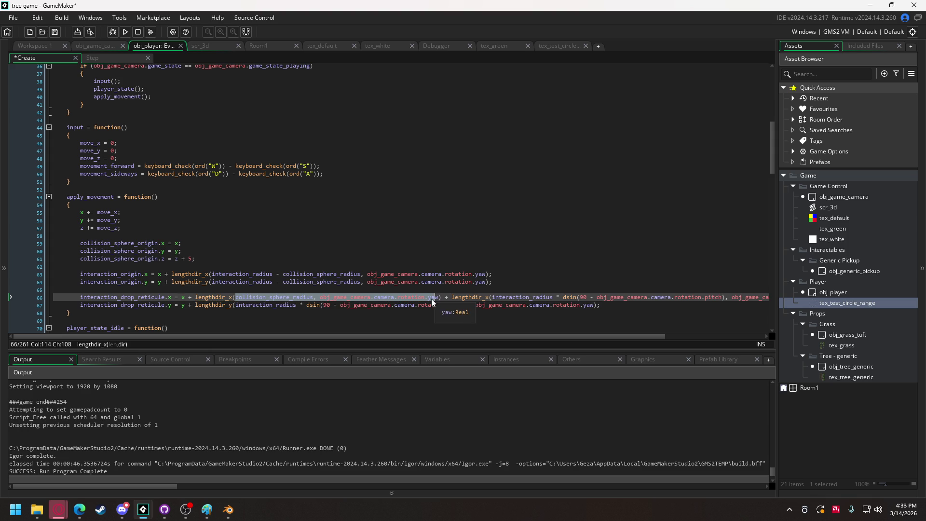
{"action": "left_click_drag", "start_coordinate": [186, 297], "coordinate": [440, 300]}
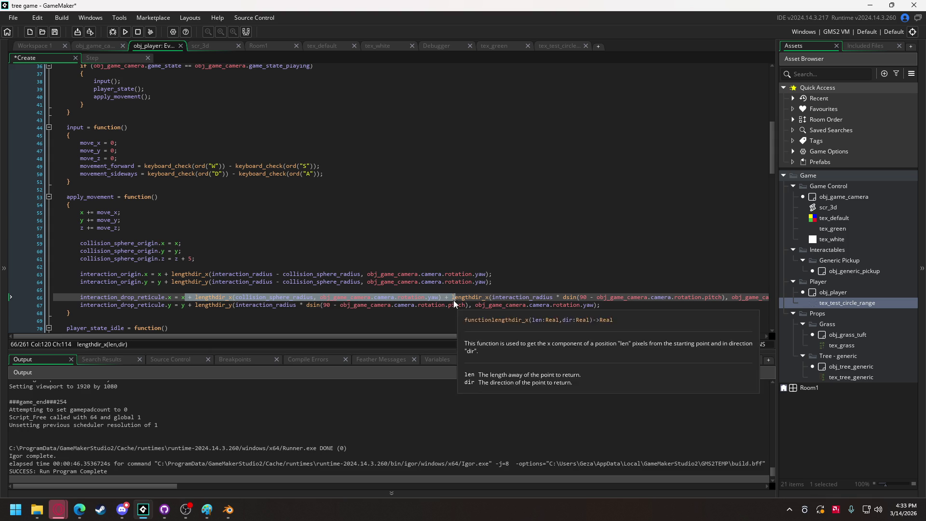
{"action": "key", "text": "ctrl+c"}
{"action": "left_click", "coordinate": [185, 304]}
{"action": "key", "text": "ctrl+v"}
{"action": "left_click", "coordinate": [229, 305]}
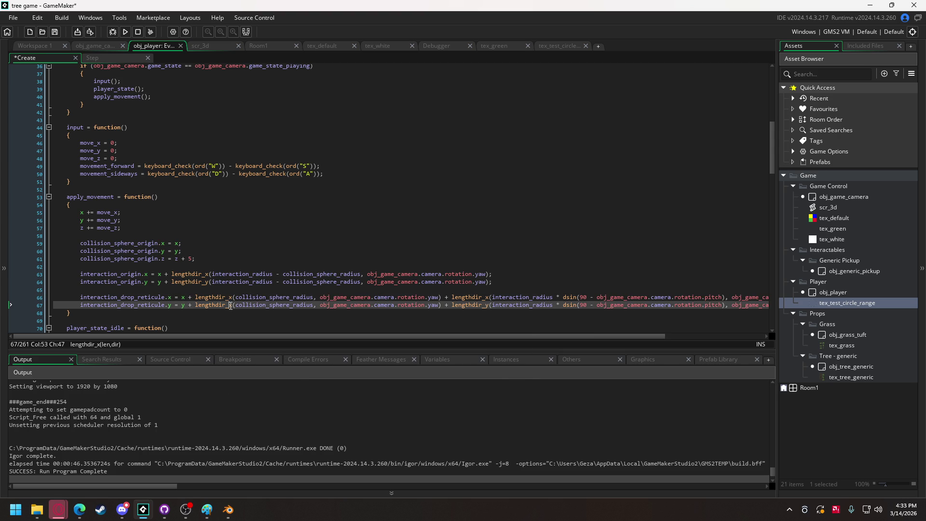
- Change the pasted call on line 67 to lengthdir_y, then save, run and quit the game
{"action": "mouse_move", "coordinate": [232, 306]}
{"action": "type", "text": "y"}
{"action": "left_click", "coordinate": [125, 32]}
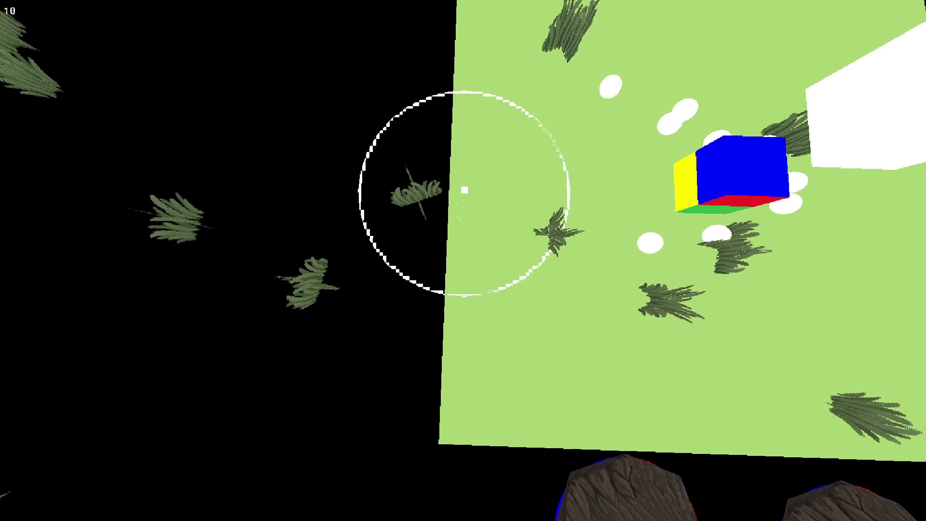
{"action": "key", "text": "Escape"}
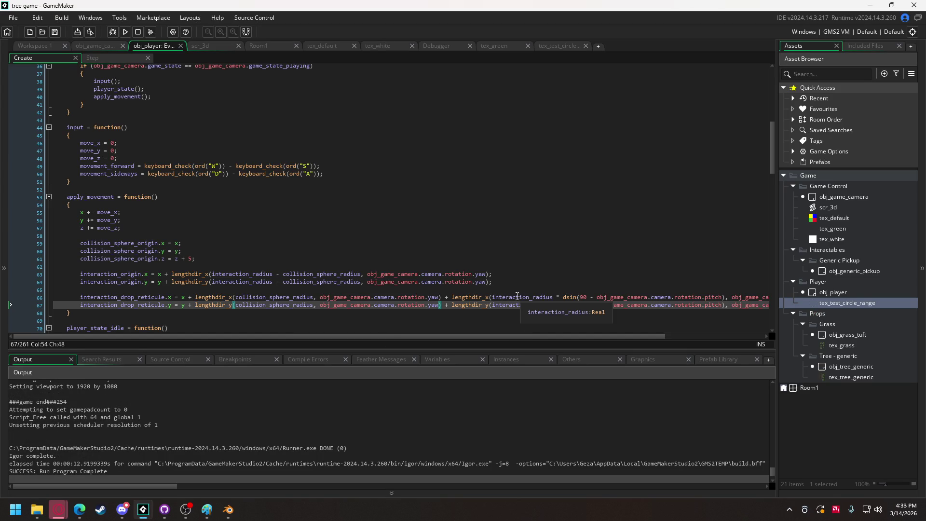
{"action": "scroll", "coordinate": [275, 240], "scroll_direction": "up", "scroll_amount": 4}
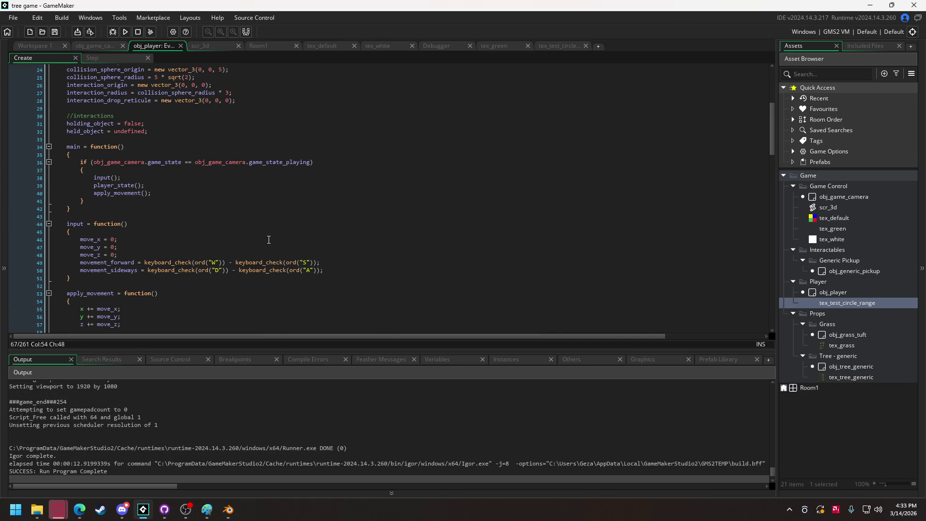
{"action": "scroll", "coordinate": [268, 239], "scroll_direction": "down", "scroll_amount": 4}
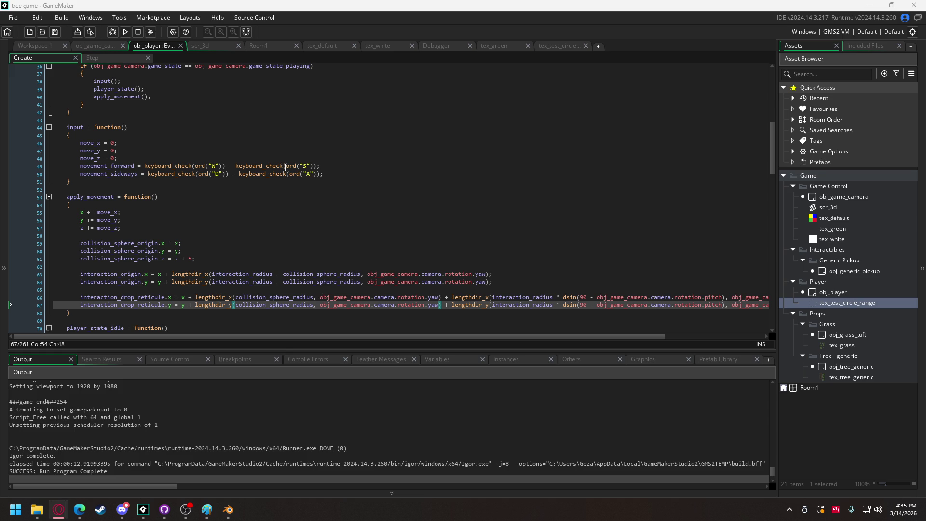
- Change both reticule offset lengths to (interaction_radius + collision_sphere_radius) on lines 66–67
{"action": "mouse_move", "coordinate": [281, 164]}
{"action": "left_click", "coordinate": [492, 305]}
{"action": "type", "text": "("}
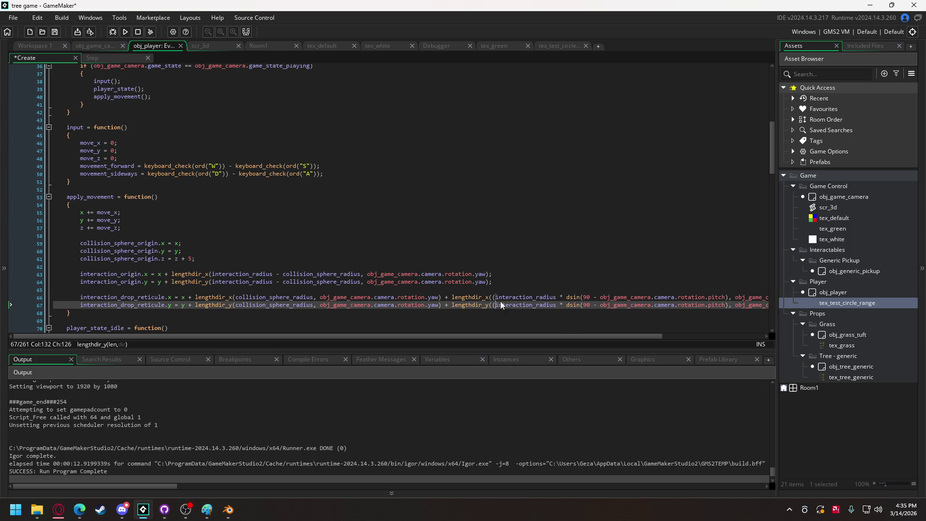
{"action": "type", "text": "("}
{"action": "left_click", "coordinate": [558, 305]}
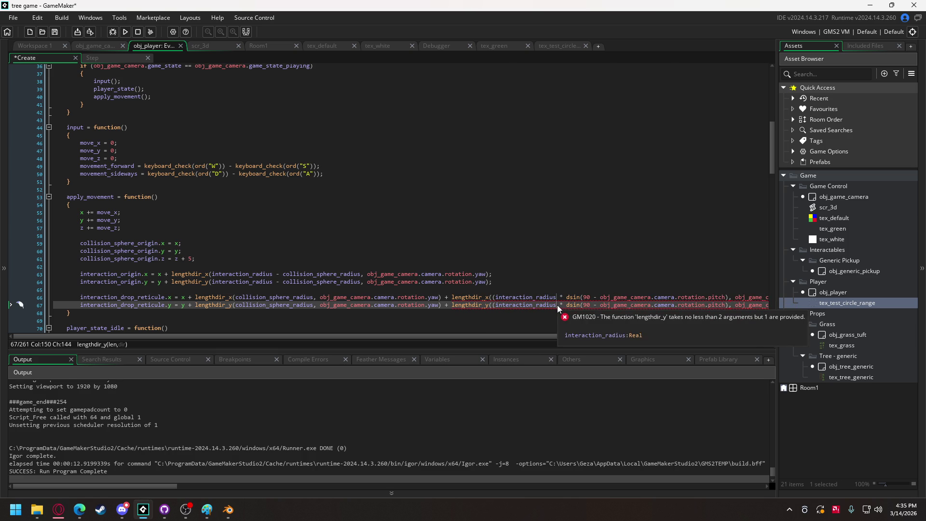
{"action": "type", "text": ")"}
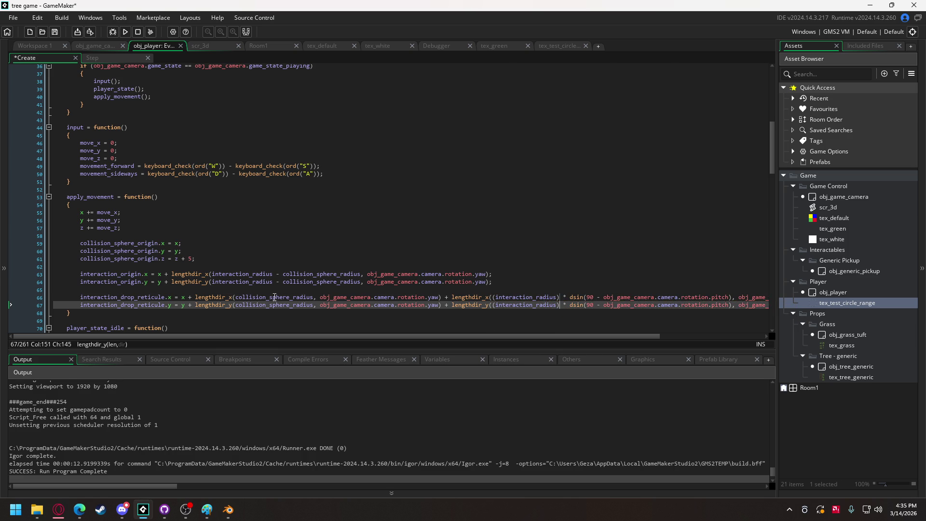
{"action": "double_click", "coordinate": [274, 298]}
{"action": "left_click_drag", "start_coordinate": [555, 293], "coordinate": [557, 306], "text": "alt"}
{"action": "type", "text": "+"}
{"action": "key", "text": "ctrl+v"}
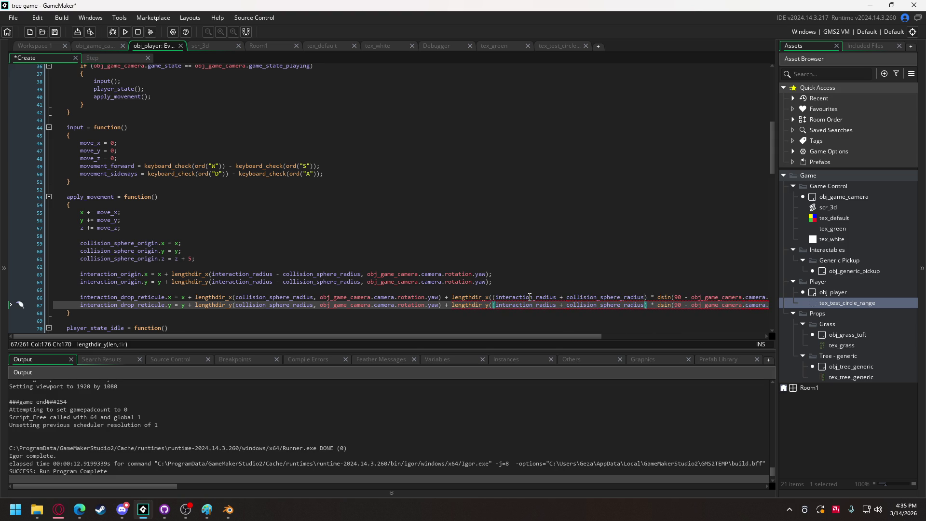
- Test-run the game, then close it
{"action": "left_click", "coordinate": [125, 32]}
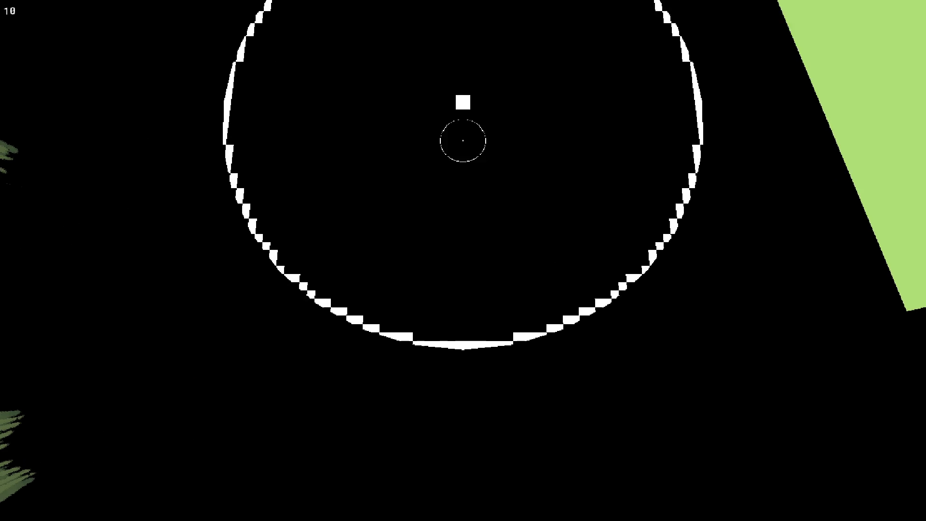
{"action": "key", "text": "Escape"}
{"action": "left_click", "coordinate": [552, 45]}
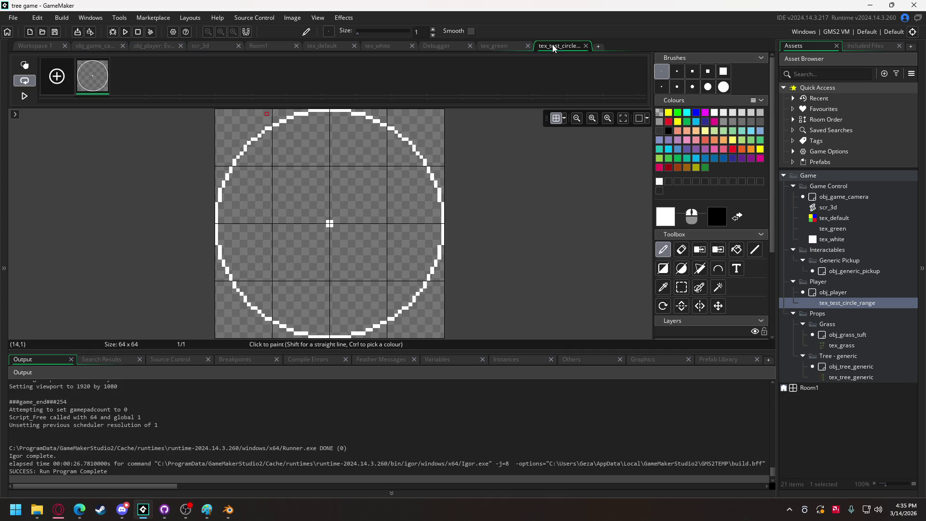
- Draw a second, larger ellipse over tex_test_circle_range to thicken the ring
{"action": "left_click", "coordinate": [682, 268]}
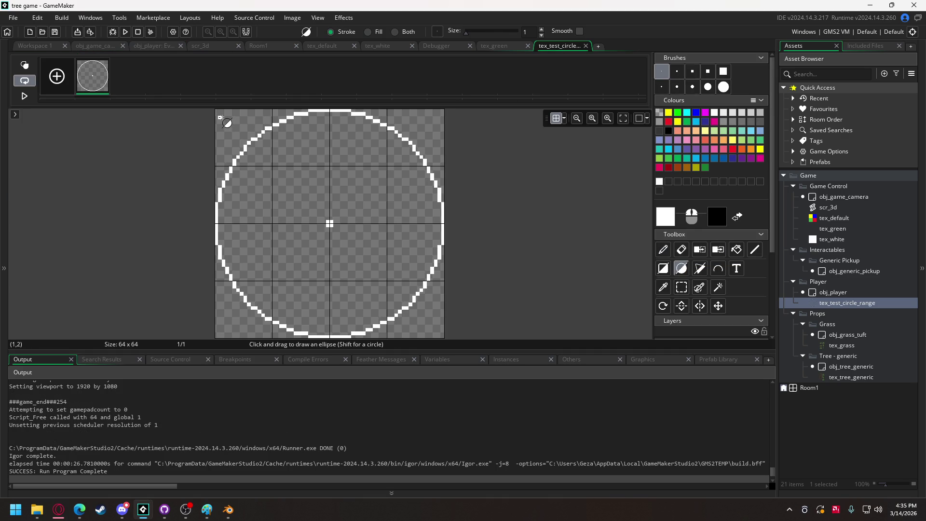
{"action": "mouse_move", "coordinate": [223, 120]}
{"action": "left_mouse_down"}
{"action": "mouse_move", "coordinate": [345, 215]}
{"action": "mouse_move", "coordinate": [410, 308]}
{"action": "left_mouse_up"}
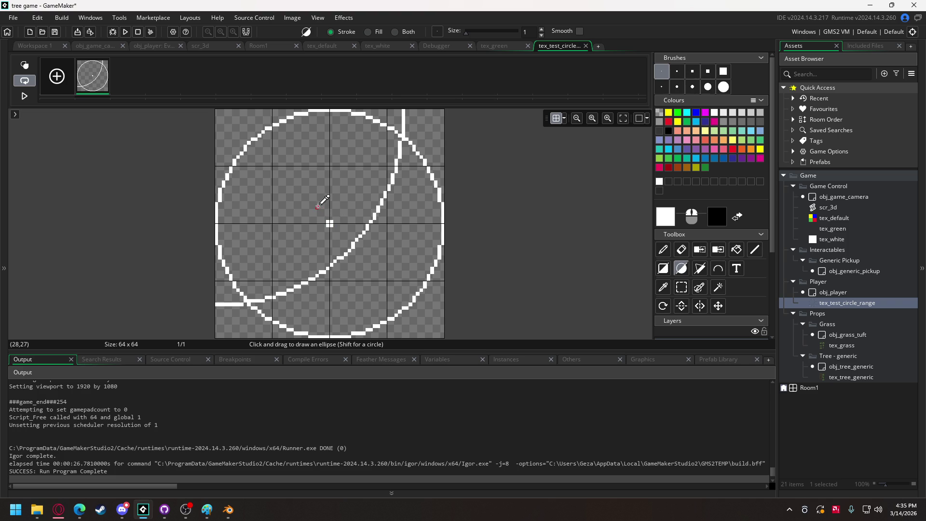
{"action": "key", "text": "ctrl+z"}
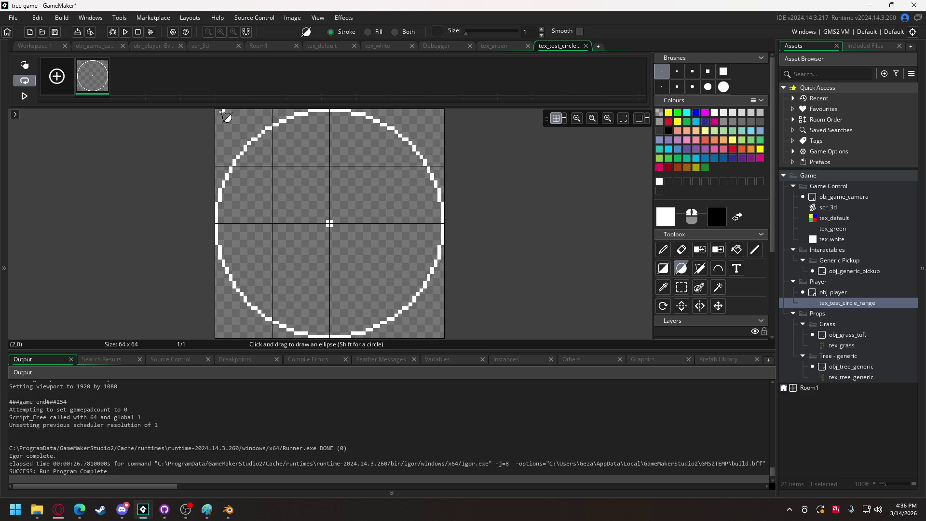
{"action": "left_click_drag", "start_coordinate": [218, 112], "coordinate": [436, 334]}
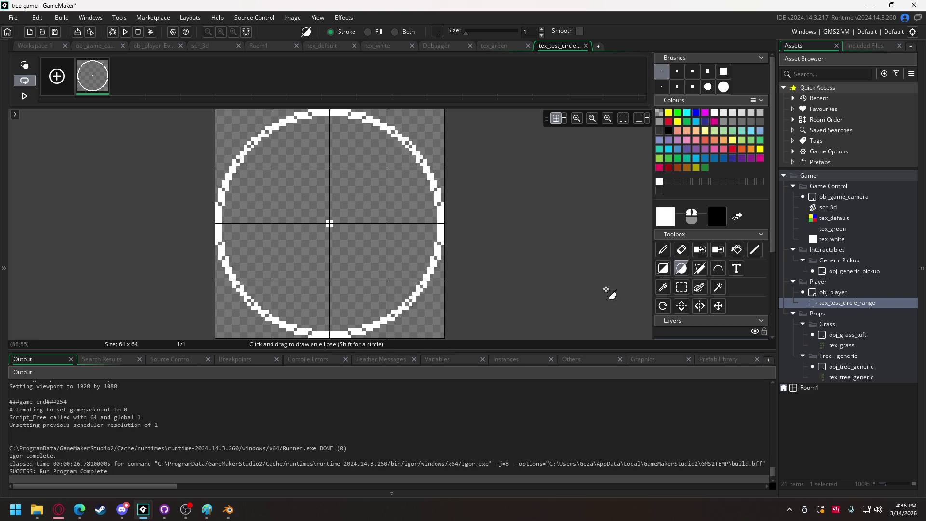
- Fill gaps in the ring's upper-right, upper-left and lower arcs with the Pencil
{"action": "left_click", "coordinate": [663, 249]}
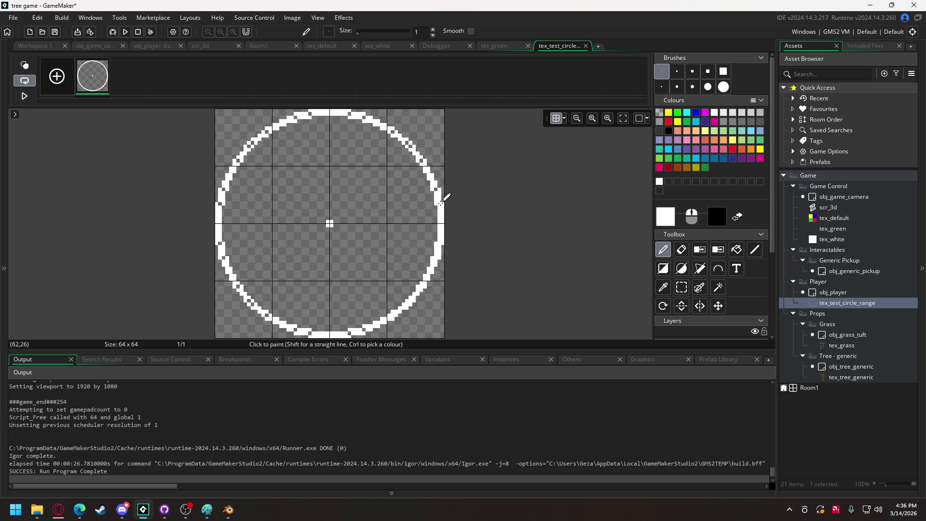
{"action": "mouse_move", "coordinate": [423, 159]}
{"action": "left_mouse_down"}
{"action": "mouse_move", "coordinate": [414, 140]}
{"action": "mouse_move", "coordinate": [366, 117]}
{"action": "mouse_move", "coordinate": [309, 112]}
{"action": "left_mouse_up"}
{"action": "mouse_move", "coordinate": [244, 155]}
{"action": "left_mouse_down"}
{"action": "mouse_move", "coordinate": [219, 205]}
{"action": "mouse_move", "coordinate": [217, 242]}
{"action": "left_mouse_up"}
{"action": "mouse_move", "coordinate": [270, 314]}
{"action": "left_mouse_down"}
{"action": "mouse_move", "coordinate": [309, 333]}
{"action": "mouse_move", "coordinate": [359, 334]}
{"action": "left_mouse_up"}
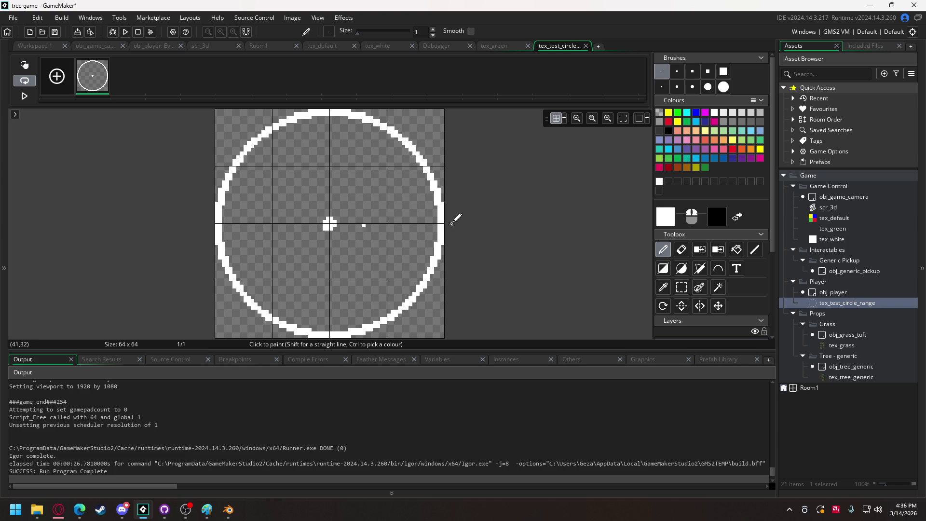
{"action": "key", "text": "e"}
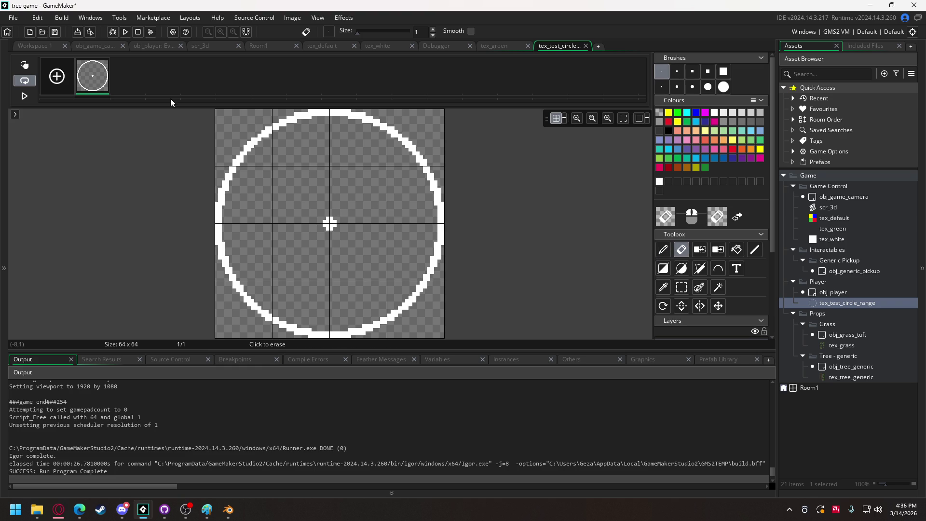
{"action": "left_click", "coordinate": [125, 32]}
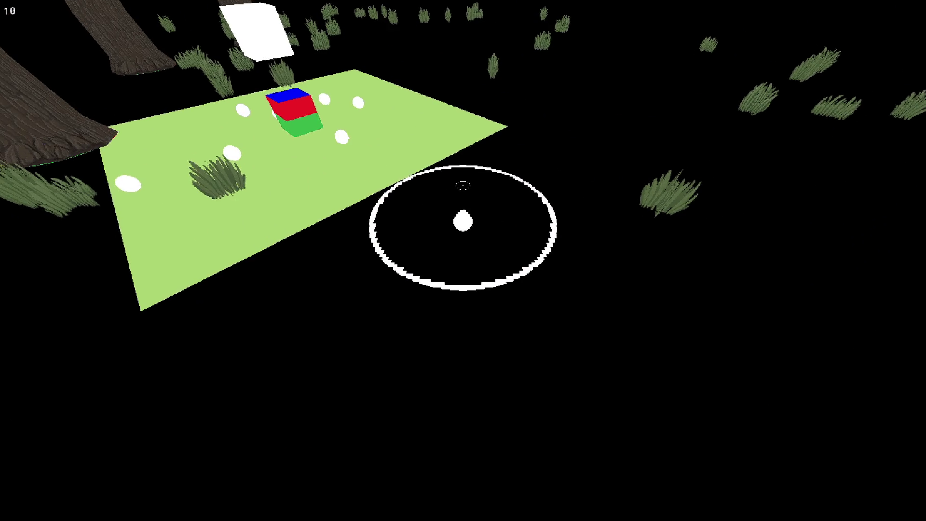
{"action": "key", "text": "Escape"}
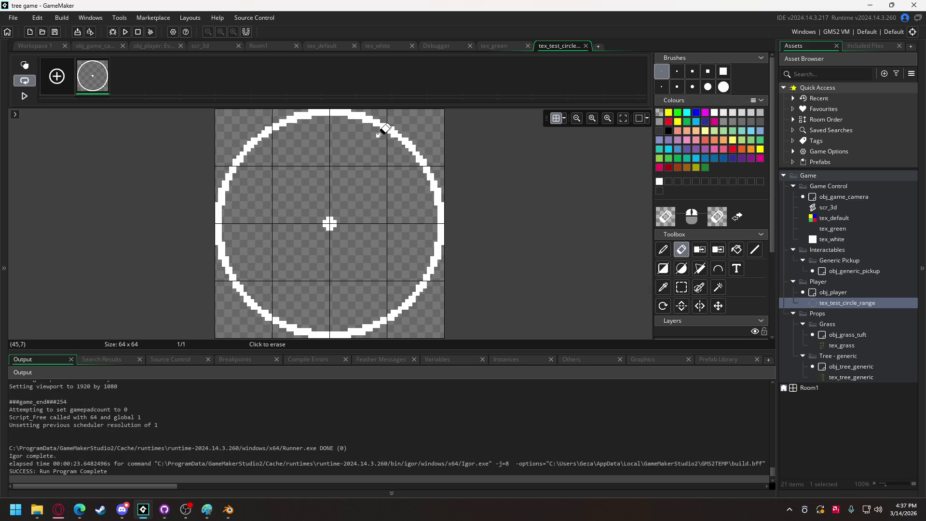
- Expand the holding_object block of player_interact in obj_player's Create code
{"action": "left_click", "coordinate": [154, 50]}
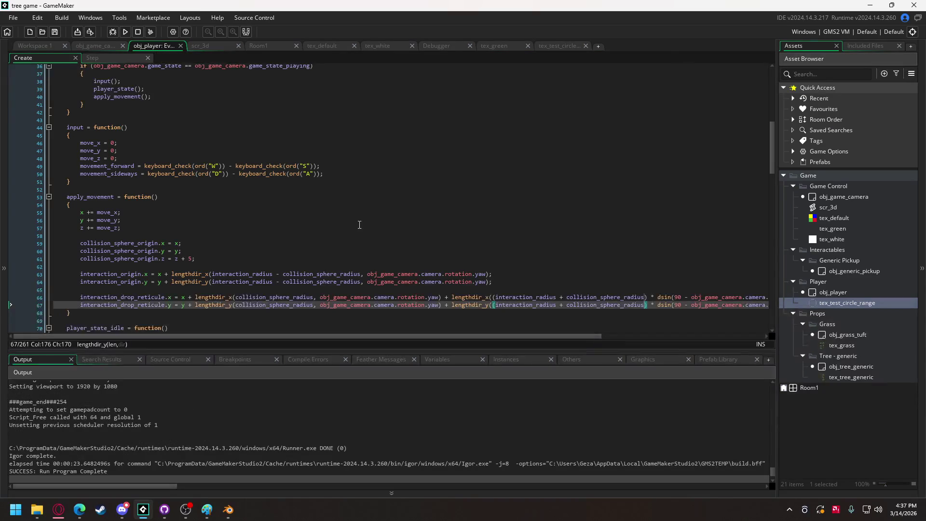
{"action": "double_click", "coordinate": [137, 297]}
{"action": "scroll", "coordinate": [207, 266], "scroll_direction": "down", "scroll_amount": 15}
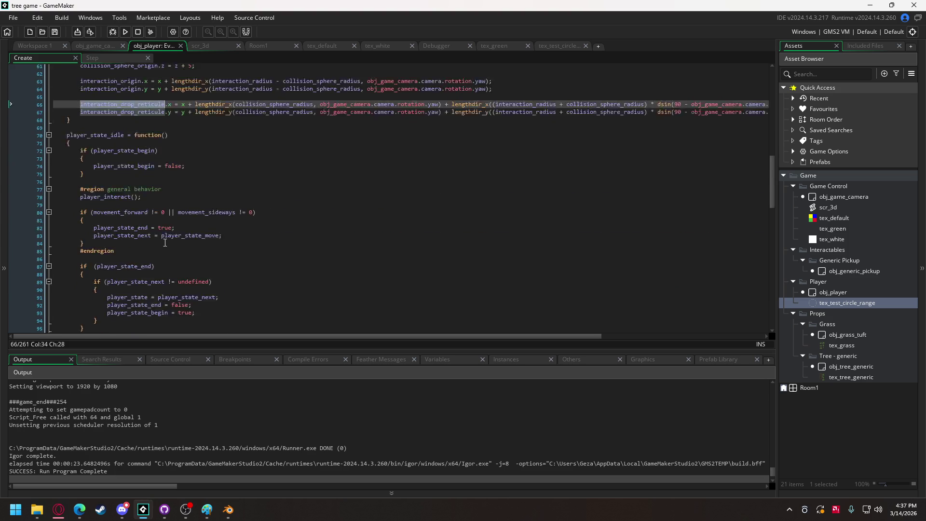
{"action": "scroll", "coordinate": [76, 239], "scroll_direction": "down", "scroll_amount": 7}
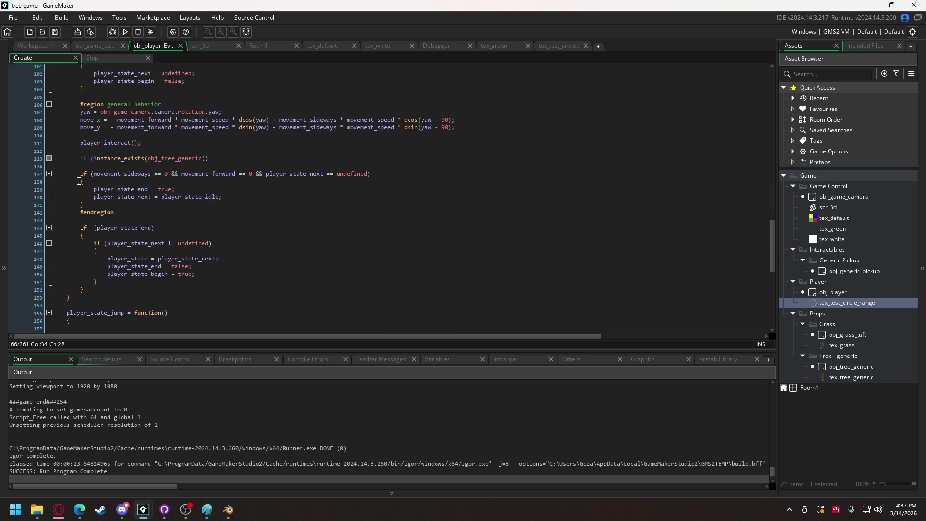
{"action": "scroll", "coordinate": [83, 209], "scroll_direction": "down", "scroll_amount": 7}
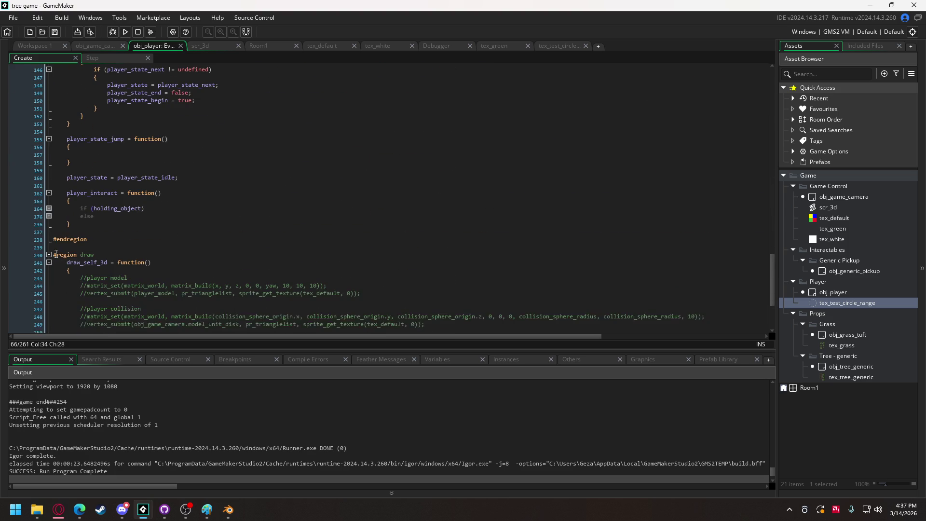
{"action": "left_click", "coordinate": [49, 209]}
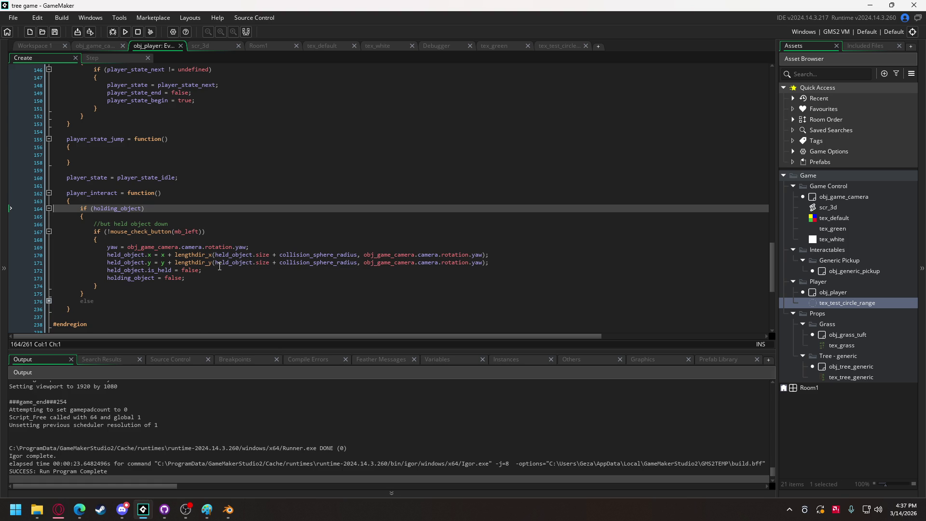
- Replace the held object's x and y with interaction_drop_reticule.x and .y, then run the game
{"action": "mouse_move", "coordinate": [220, 263]}
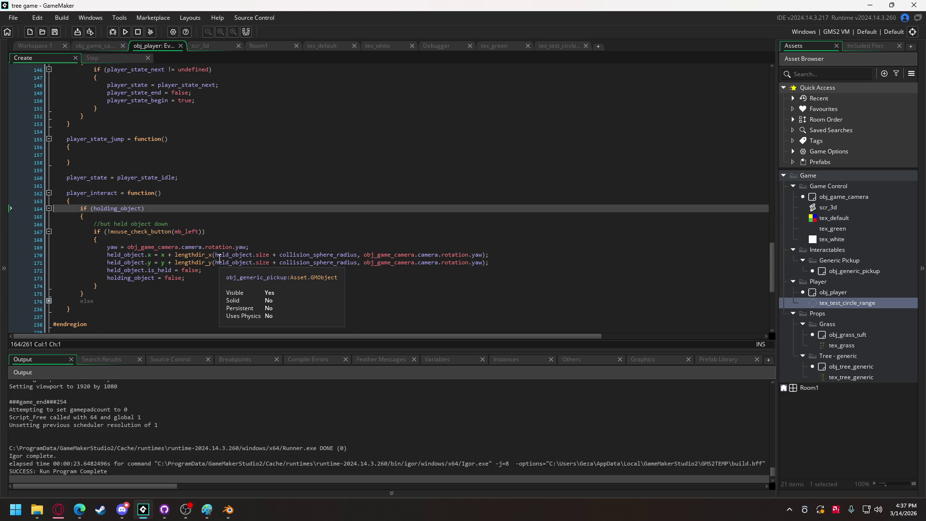
{"action": "left_click_drag", "start_coordinate": [162, 254], "coordinate": [485, 257]}
{"action": "type", "text": "interaction_drop_reticule.x;"}
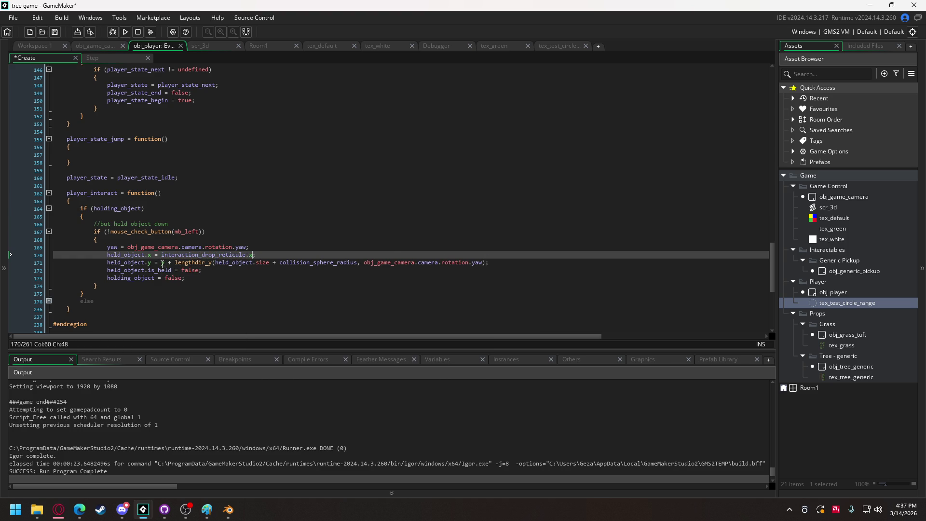
{"action": "left_click_drag", "start_coordinate": [162, 263], "coordinate": [485, 267]}
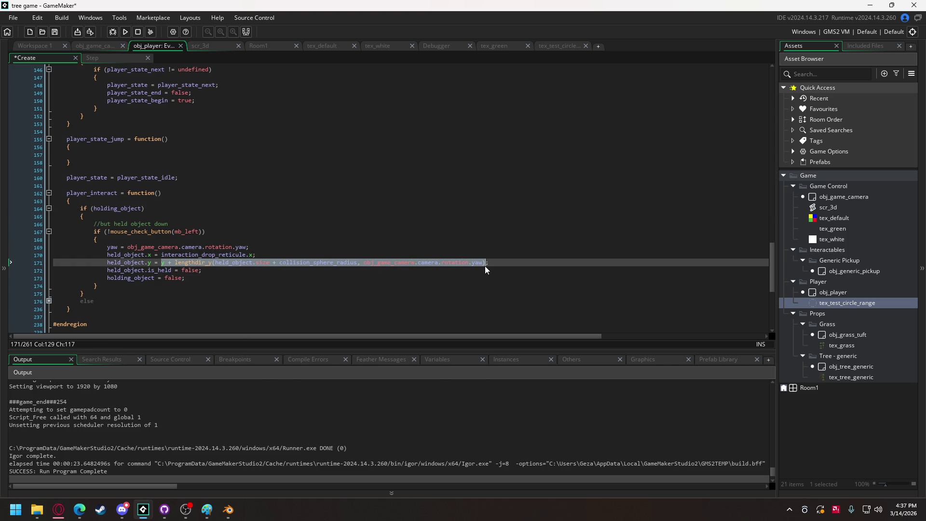
{"action": "type", "text": "interaction_drop_reticule.y;"}
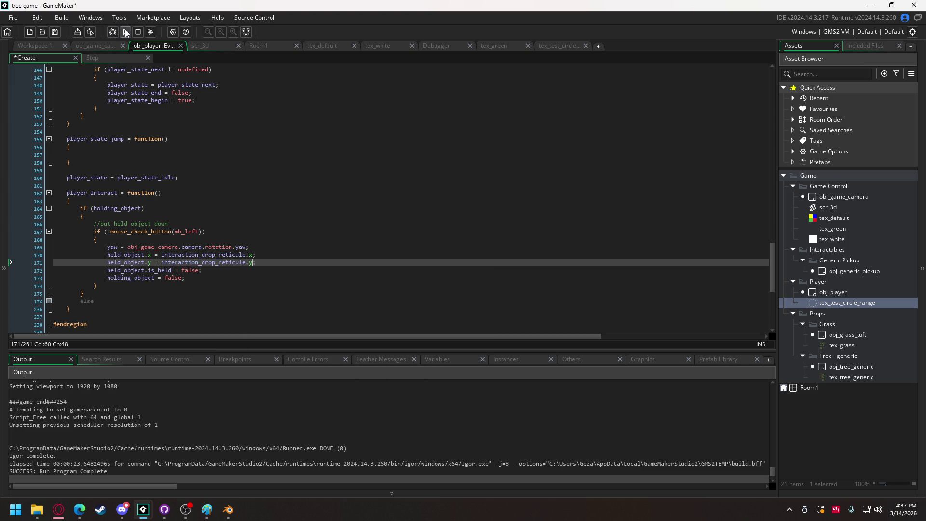
{"action": "left_click", "coordinate": [125, 33]}
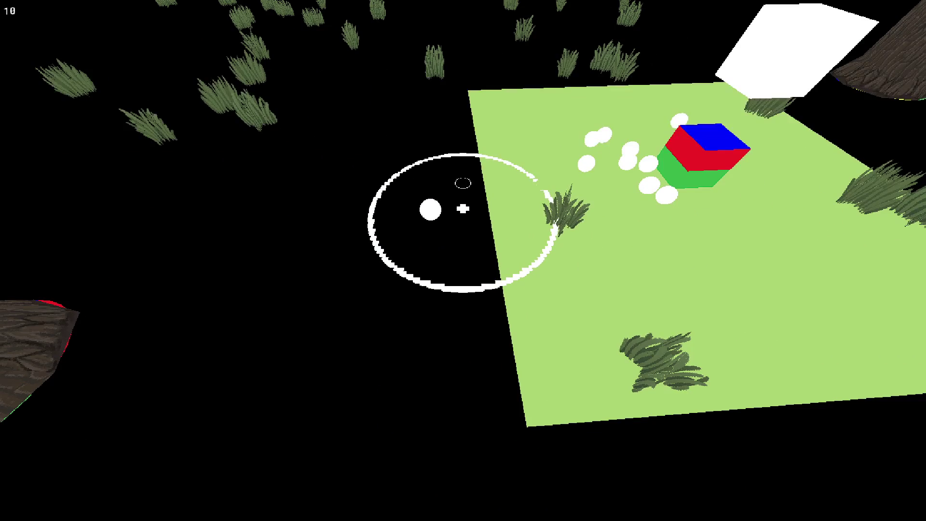
- Uncomment the two player model drawing lines with Ctrl+K, run, and orbit to view the cube
{"action": "key", "text": "Escape"}
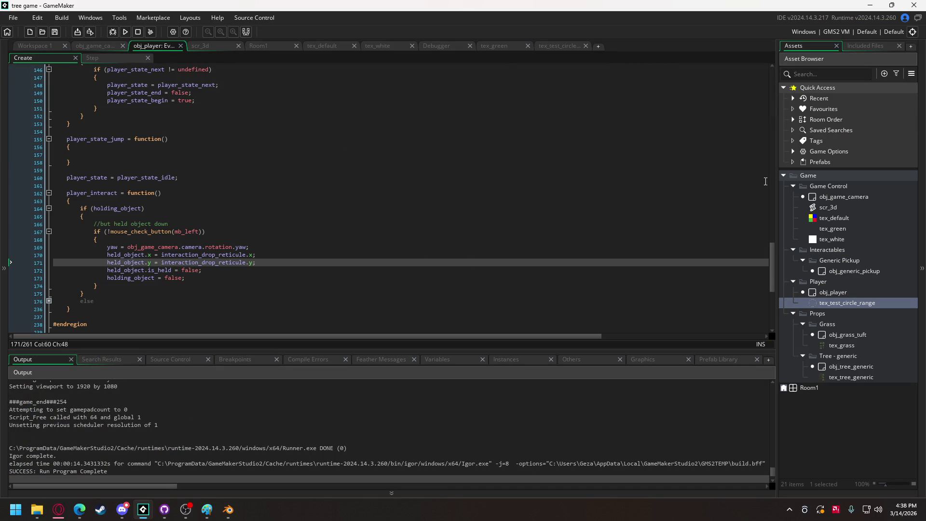
{"action": "left_click_drag", "start_coordinate": [771, 285], "coordinate": [771, 321]}
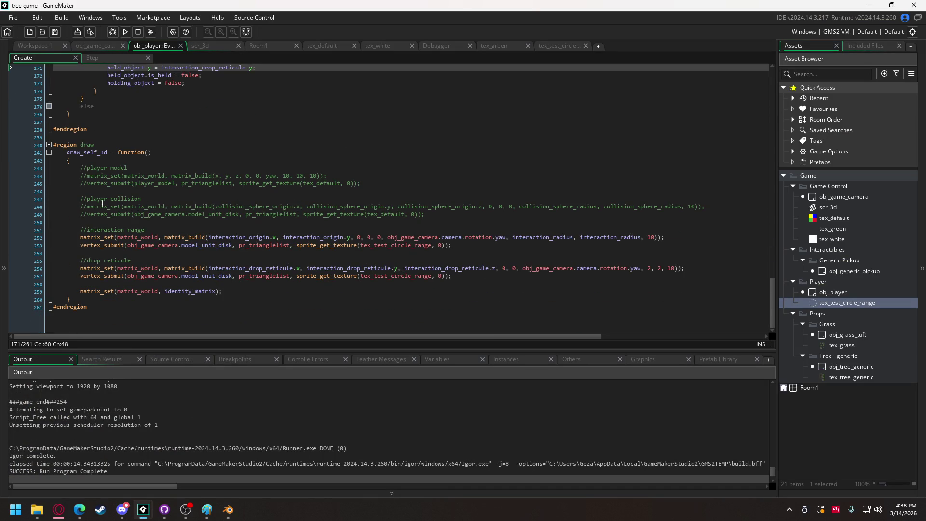
{"action": "scroll", "coordinate": [99, 188], "scroll_direction": "up", "scroll_amount": 1}
{"action": "left_click_drag", "start_coordinate": [100, 189], "coordinate": [87, 184]}
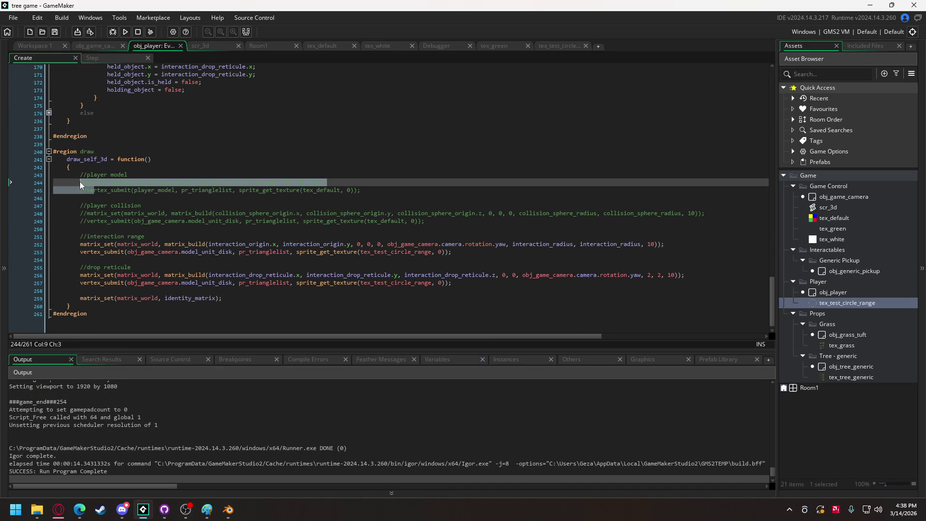
{"action": "key", "text": "ctrl+k"}
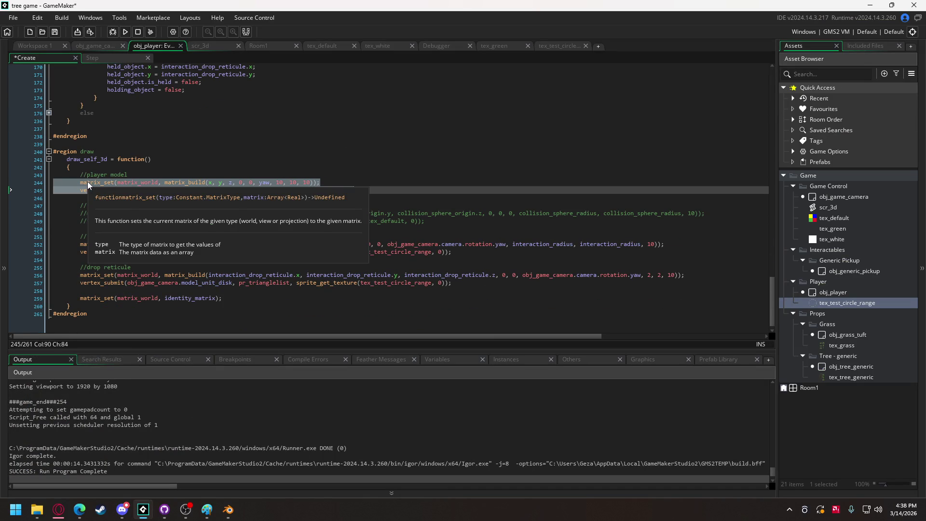
{"action": "left_click", "coordinate": [125, 32]}
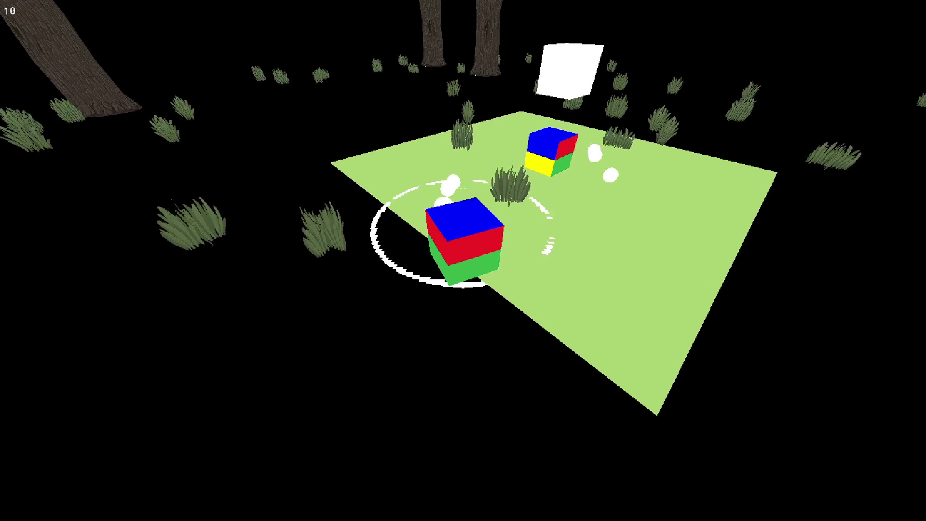
{"action": "mouse_move", "coordinate": [464, 261]}
{"action": "left_mouse_down"}
{"action": "mouse_move", "coordinate": [429, 227]}
{"action": "mouse_move", "coordinate": [343, 200]}
{"action": "mouse_move", "coordinate": [251, 196]}
{"action": "mouse_move", "coordinate": [246, 222]}
{"action": "mouse_move", "coordinate": [458, 215]}
{"action": "mouse_move", "coordinate": [419, 212]}
{"action": "mouse_move", "coordinate": [458, 215]}
{"action": "mouse_move", "coordinate": [422, 212]}
{"action": "mouse_move", "coordinate": [400, 236]}
{"action": "mouse_move", "coordinate": [410, 247]}
{"action": "mouse_move", "coordinate": [357, 196]}
{"action": "mouse_move", "coordinate": [345, 169]}
{"action": "left_mouse_up"}
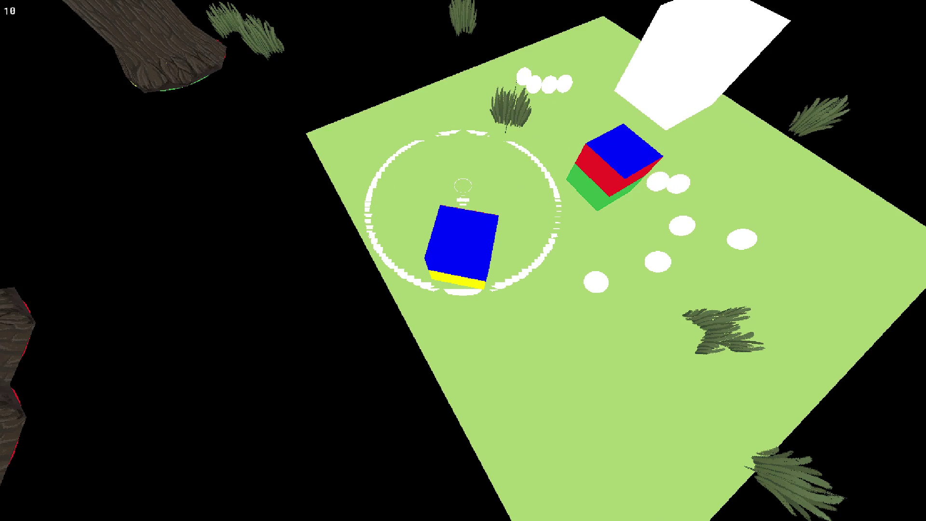
- Change the interaction range ring's z argument on line 252 to interaction_origin.z
{"action": "key", "text": "Escape"}
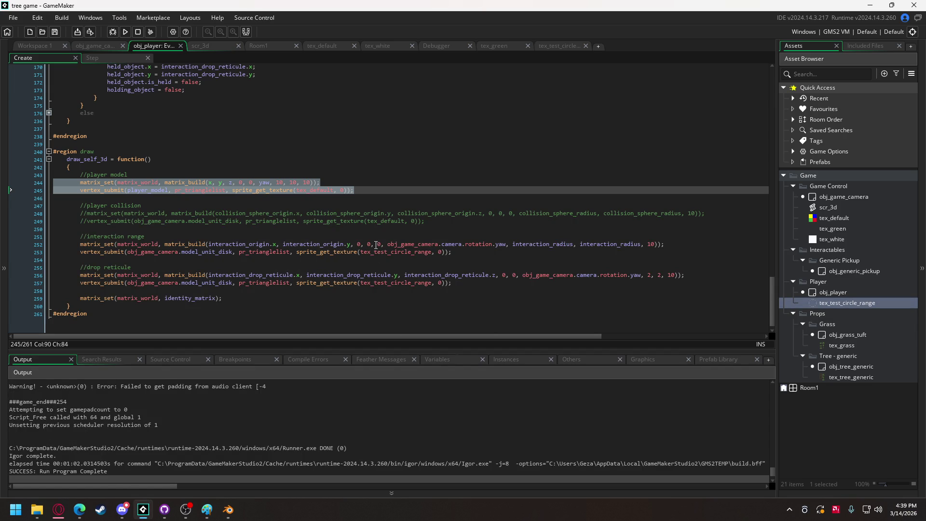
{"action": "double_click", "coordinate": [380, 245]}
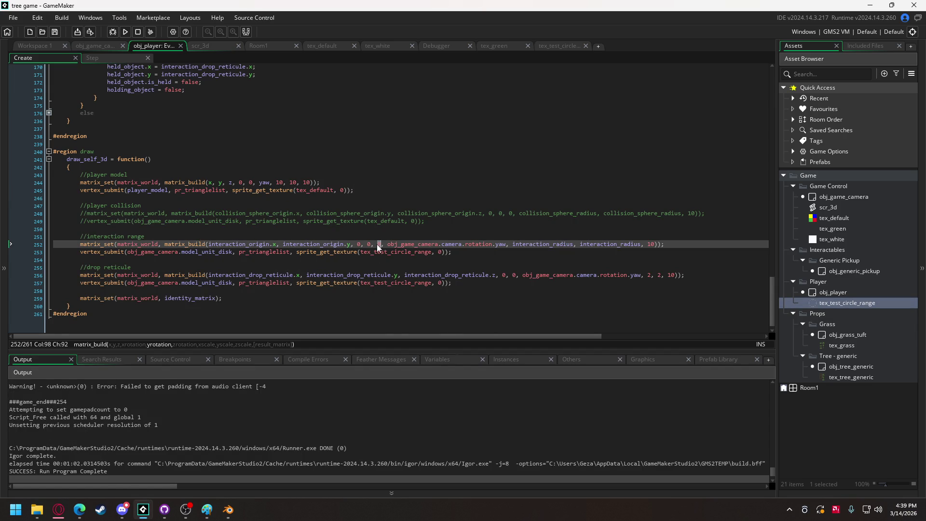
{"action": "mouse_move", "coordinate": [379, 251]}
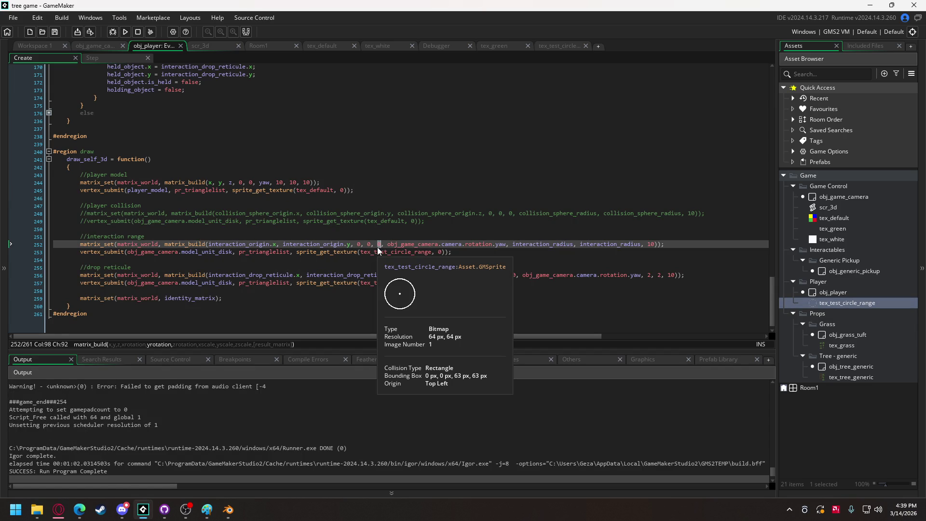
{"action": "type", "text": "1"}
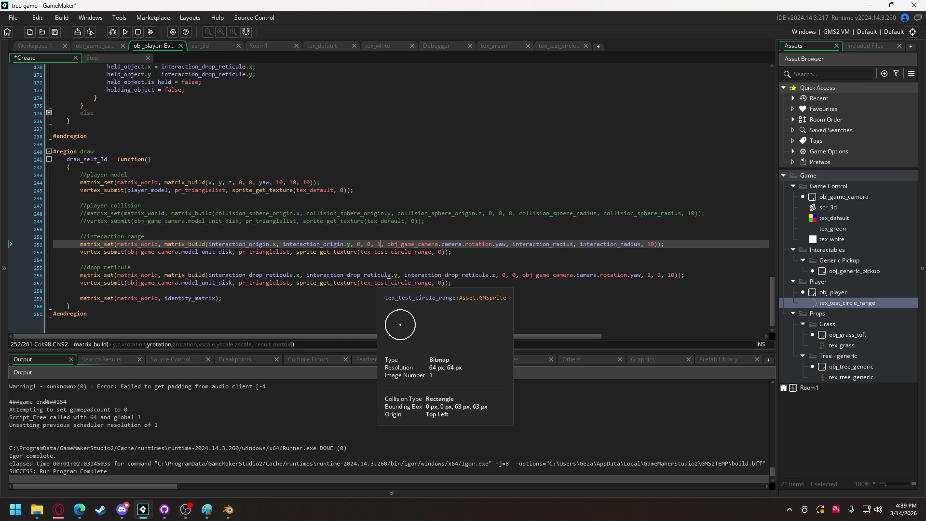
{"action": "left_click", "coordinate": [516, 276]}
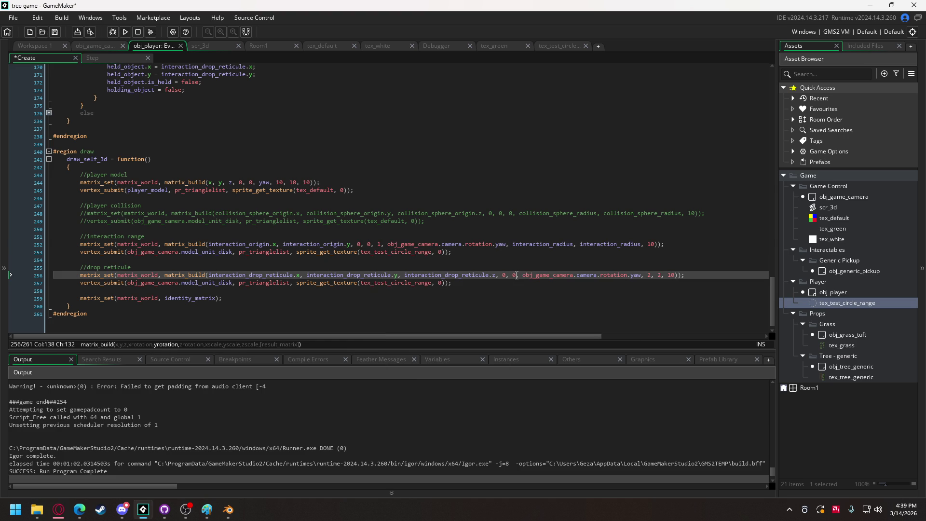
{"action": "key", "text": "ctrl+z"}
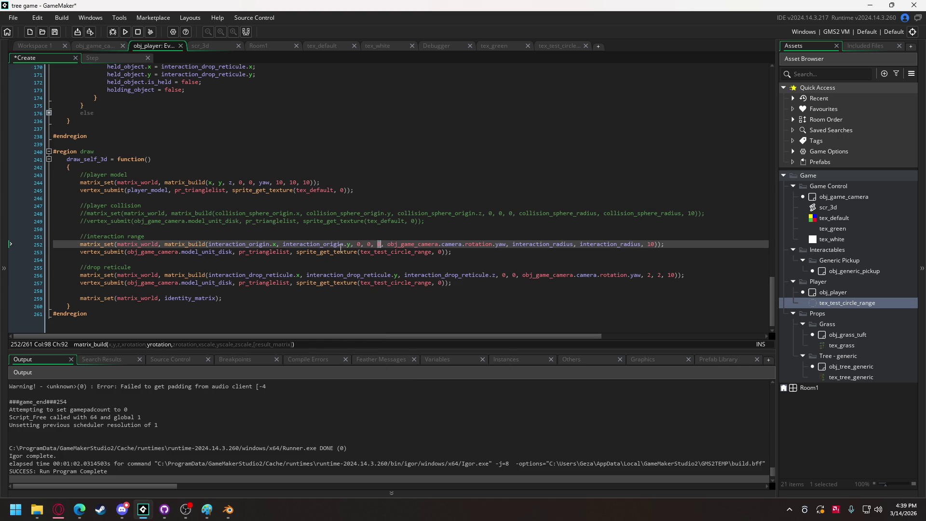
{"action": "key", "text": "ctrl+z"}
{"action": "left_click", "coordinate": [496, 276]}
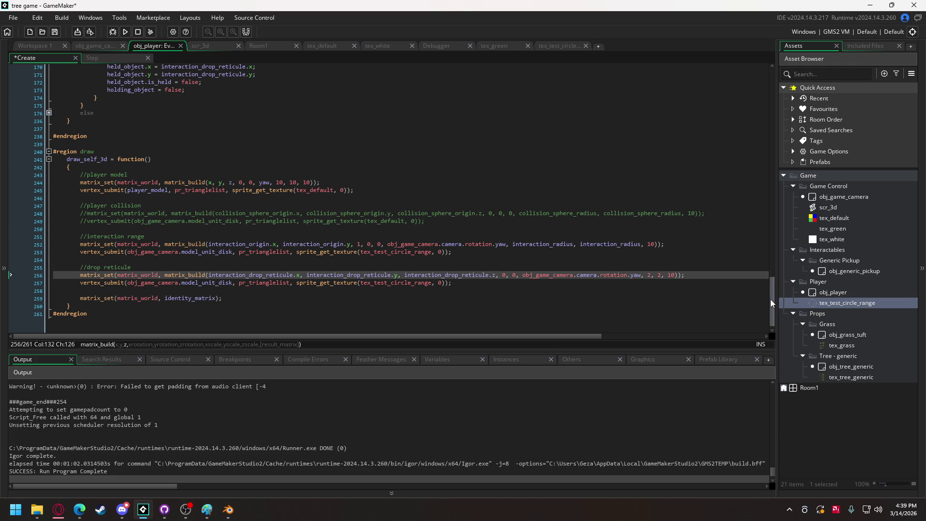
{"action": "double_click", "coordinate": [314, 244]}
{"action": "key", "text": "ctrl+c"}
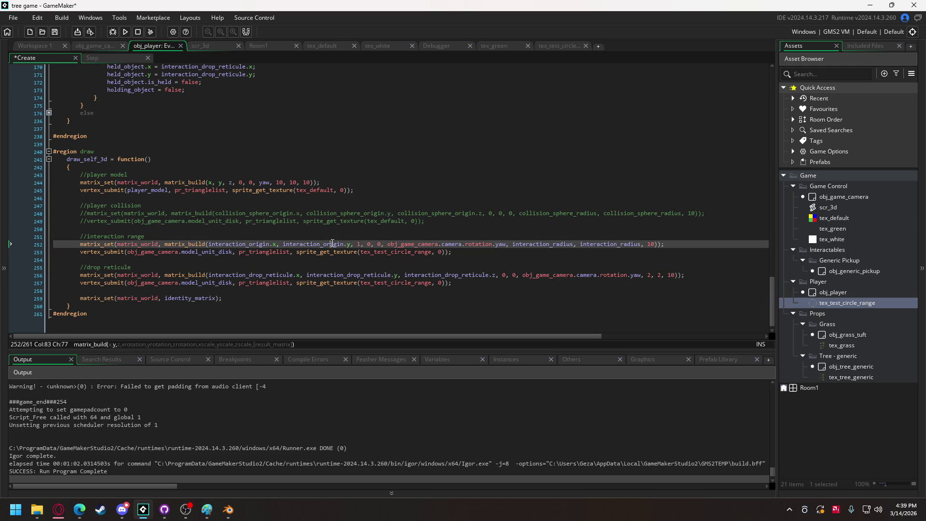
{"action": "double_click", "coordinate": [359, 244]}
{"action": "key", "text": "ctrl+v"}
{"action": "type", "text": ".z"}
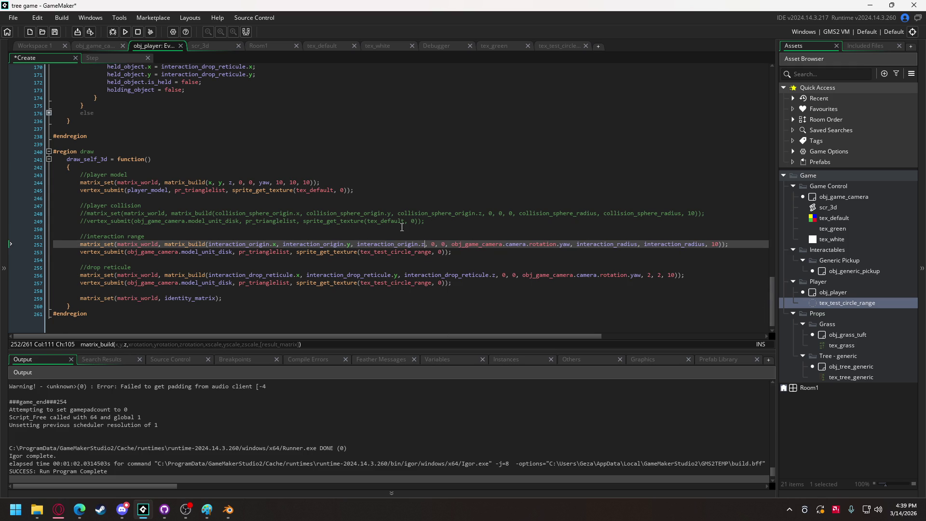
- Set the z values of interaction_origin and interaction_drop_reticule to 1, then test-run the game
{"action": "left_click_drag", "start_coordinate": [772, 288], "coordinate": [751, 185]}
{"action": "scroll", "coordinate": [175, 236], "scroll_direction": "up", "scroll_amount": 15}
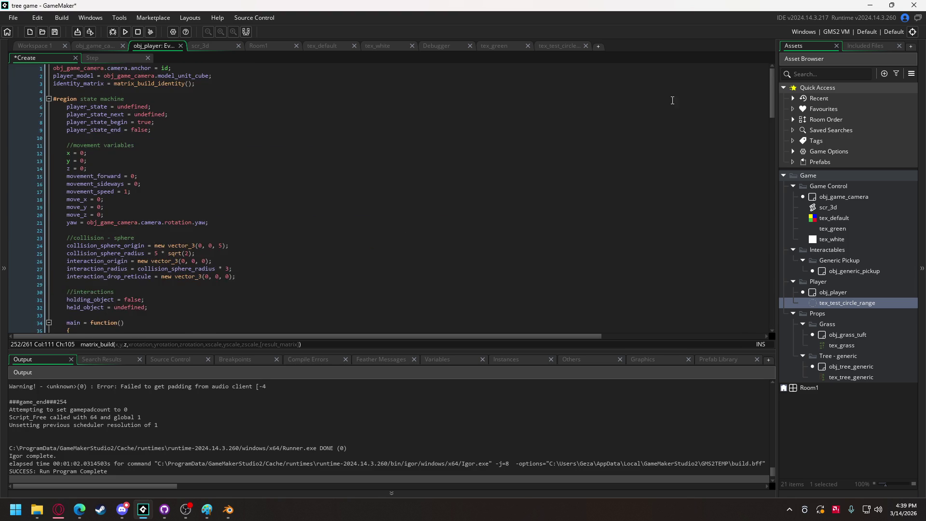
{"action": "scroll", "coordinate": [175, 236], "scroll_direction": "up", "scroll_amount": 2}
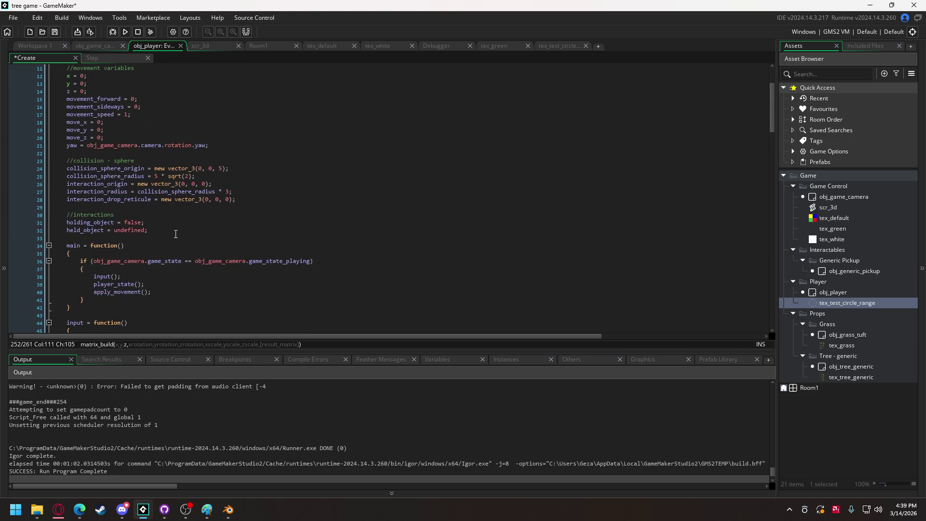
{"action": "double_click", "coordinate": [205, 183]}
{"action": "type", "text": "1"}
{"action": "double_click", "coordinate": [227, 200]}
{"action": "type", "text": "1"}
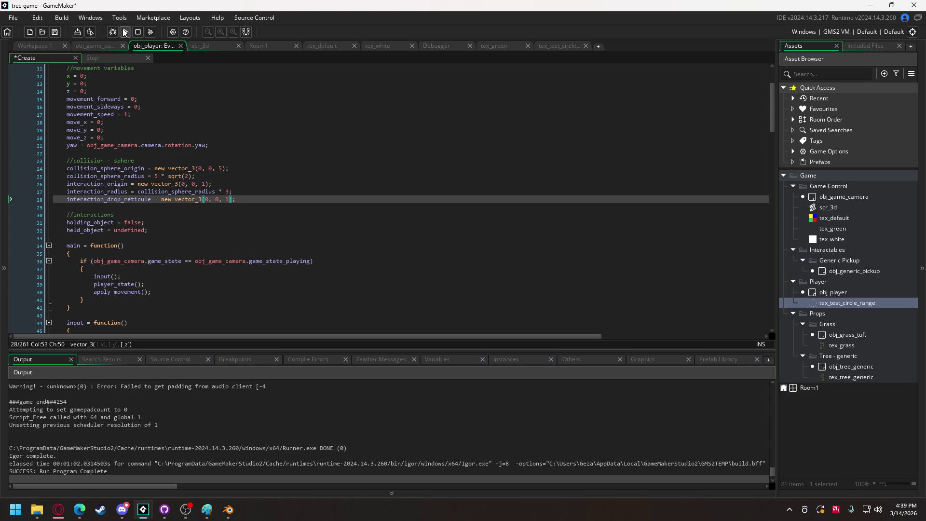
{"action": "left_click", "coordinate": [126, 31]}
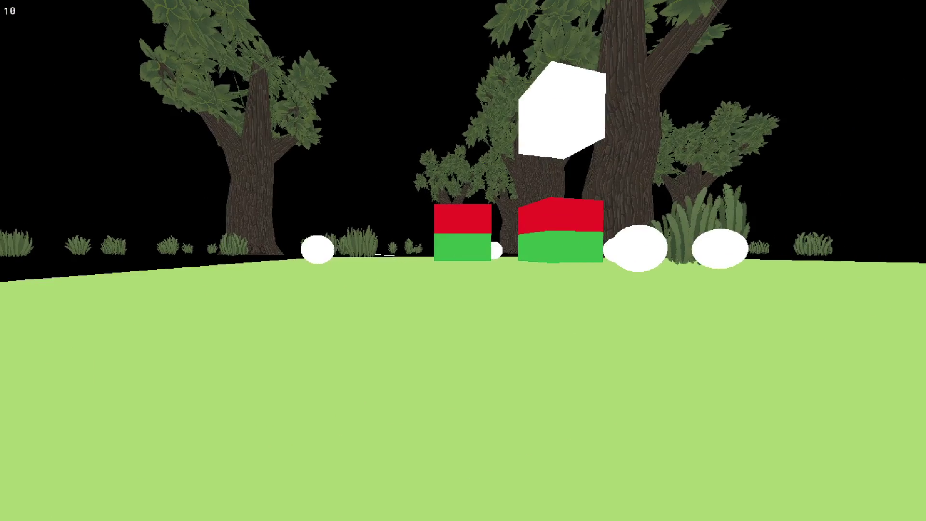
{"action": "key", "text": "Escape"}
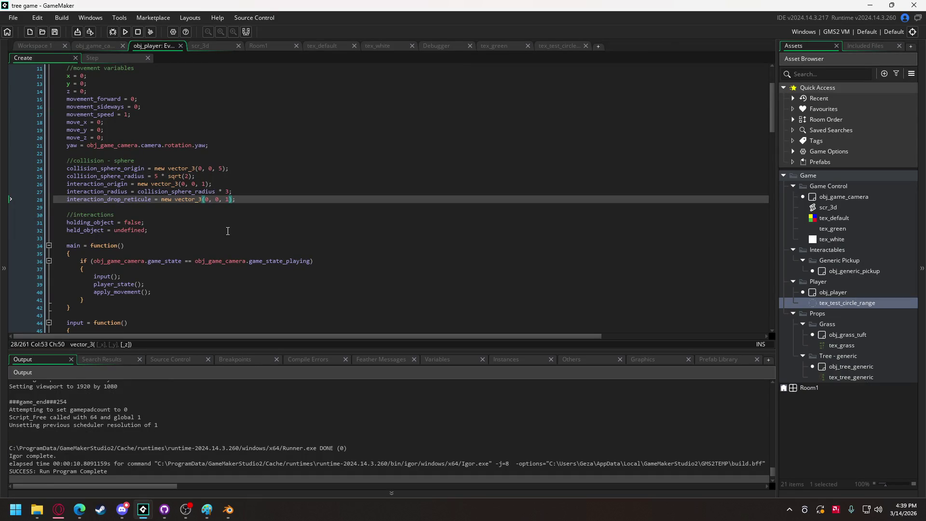
- Change both starting vector_3 z values on lines 26 and 28 to 0.25, then test-run
{"action": "double_click", "coordinate": [202, 183]}
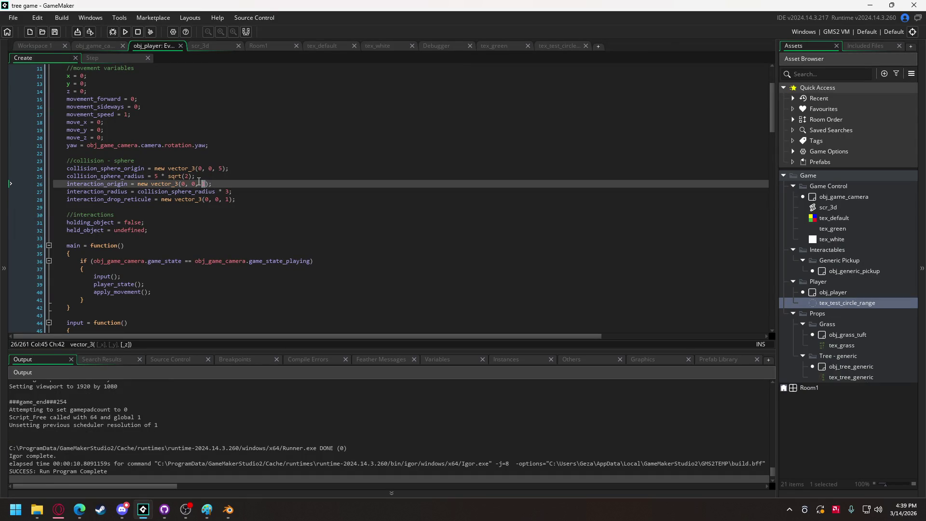
{"action": "type", "text": "0.25"}
{"action": "double_click", "coordinate": [227, 199]}
{"action": "type", "text": "0, "}
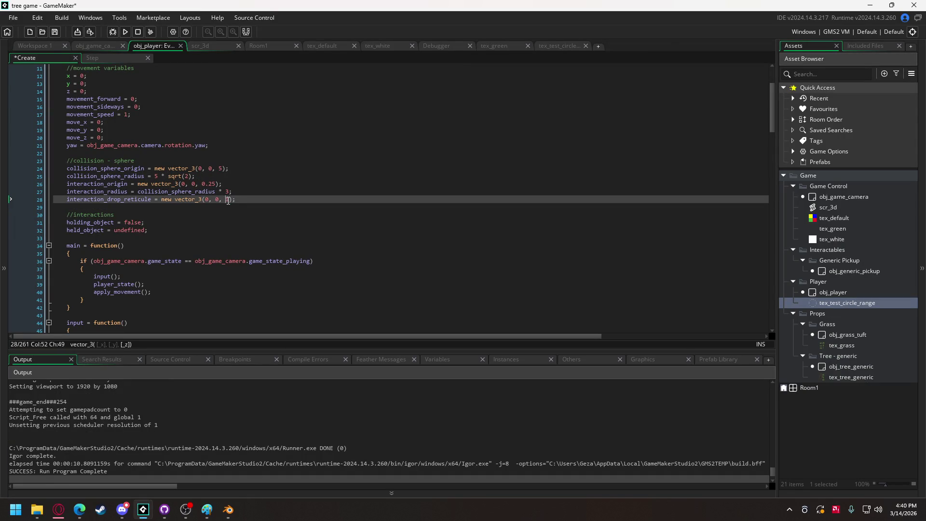
{"action": "type", "text": "0, 0.25"}
{"action": "left_click", "coordinate": [125, 31]}
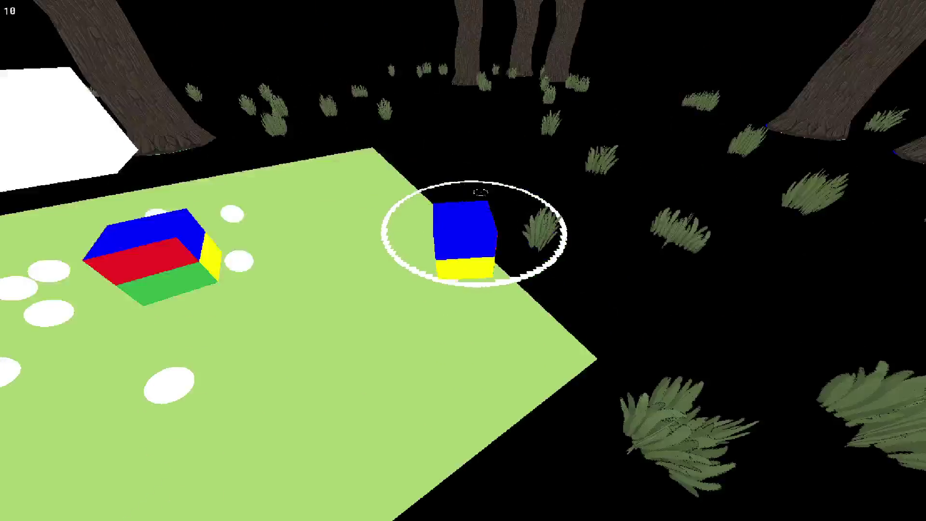
{"action": "key", "text": "Escape"}
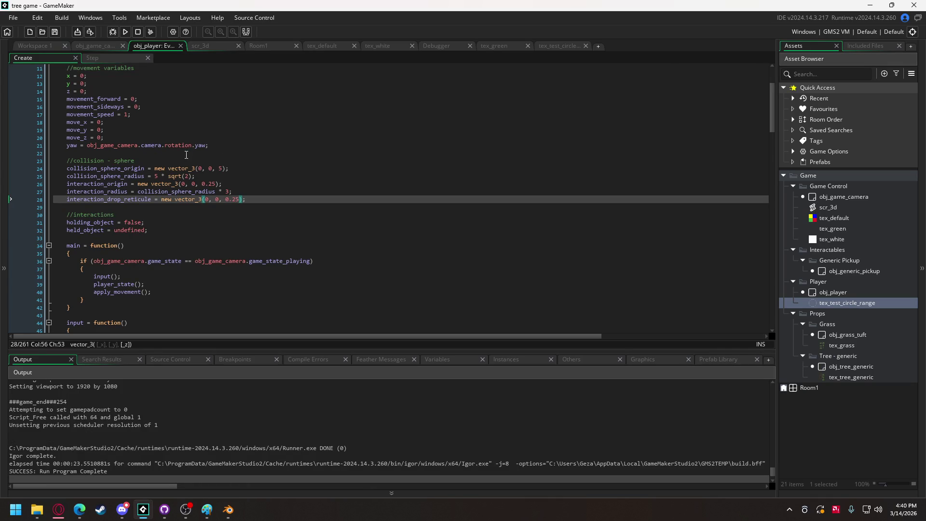
- Insert if (keyboard_check(vk_lshift)) with an opening brace below the interaction range comment
{"action": "left_click_drag", "start_coordinate": [774, 115], "coordinate": [774, 312]}
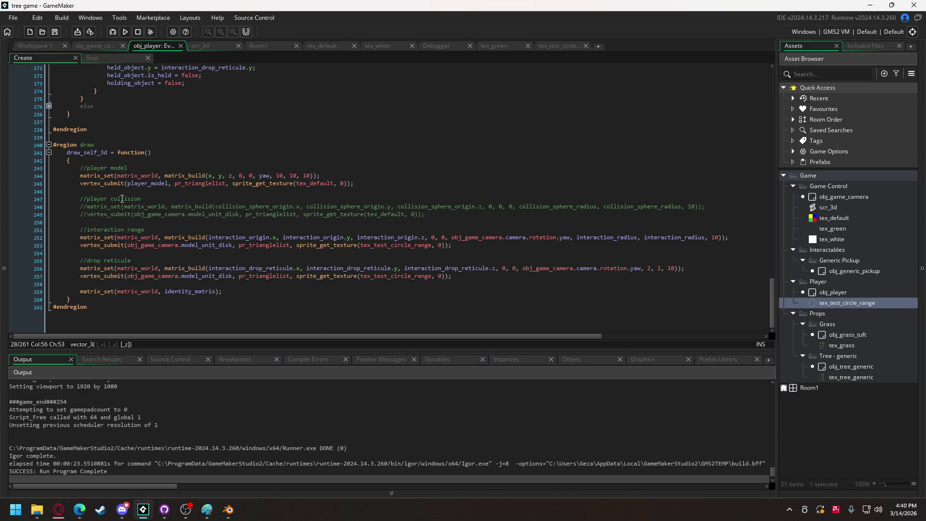
{"action": "left_click", "coordinate": [152, 227]}
{"action": "key", "text": "Return"}
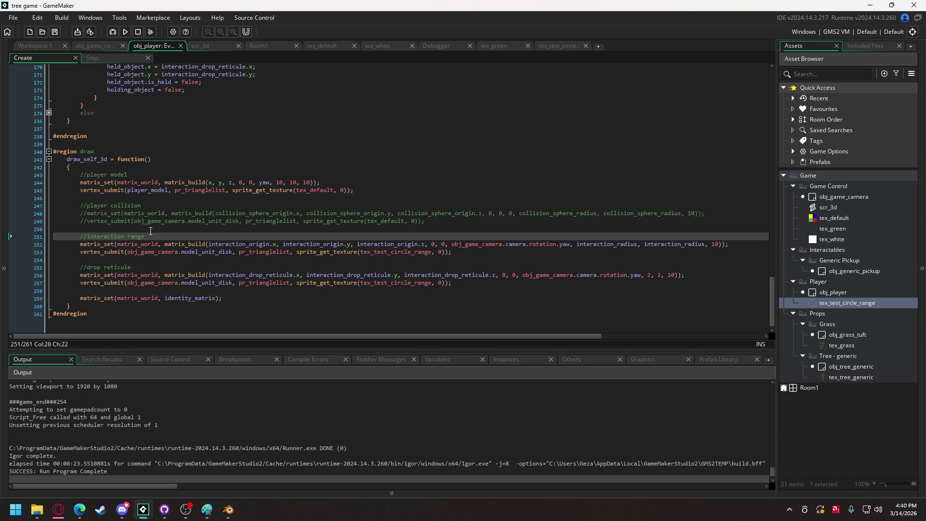
{"action": "type", "text": "if (k"}
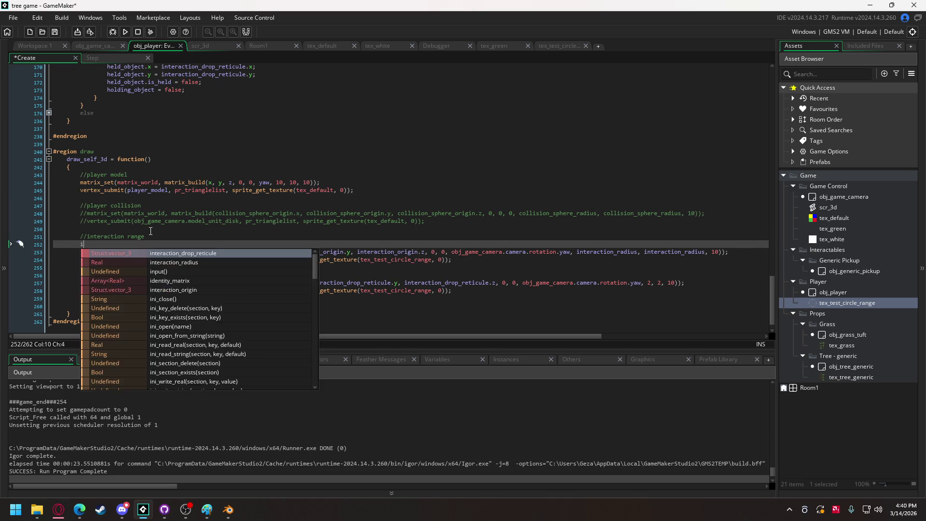
{"action": "type", "text": "eyb"}
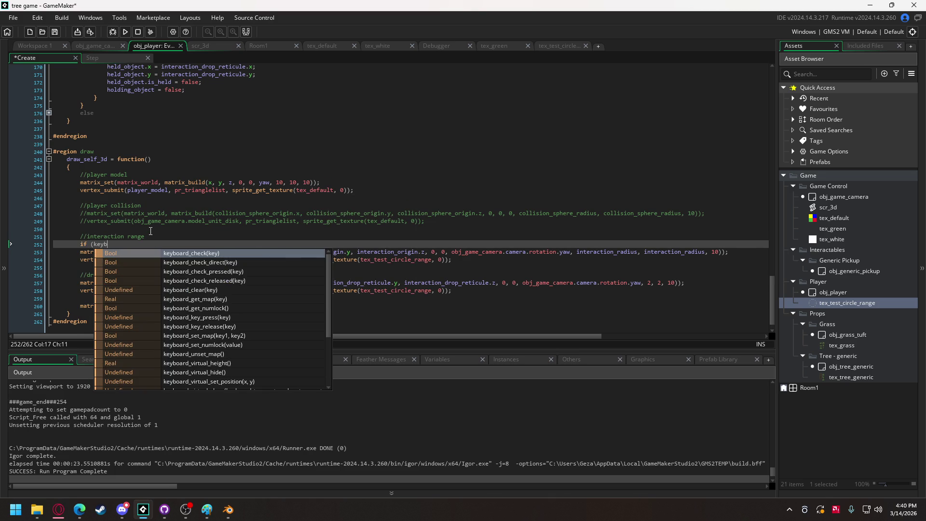
{"action": "key", "text": "Return"}
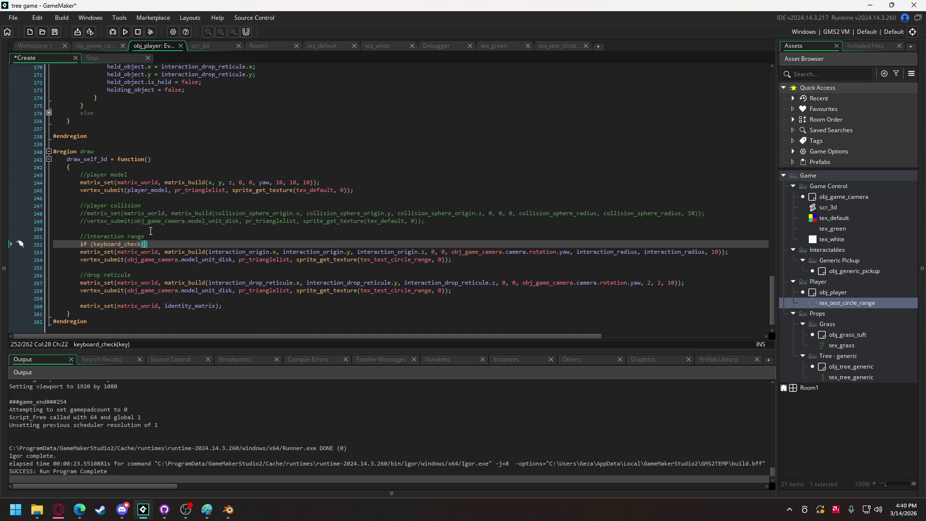
{"action": "type", "text": "vk"}
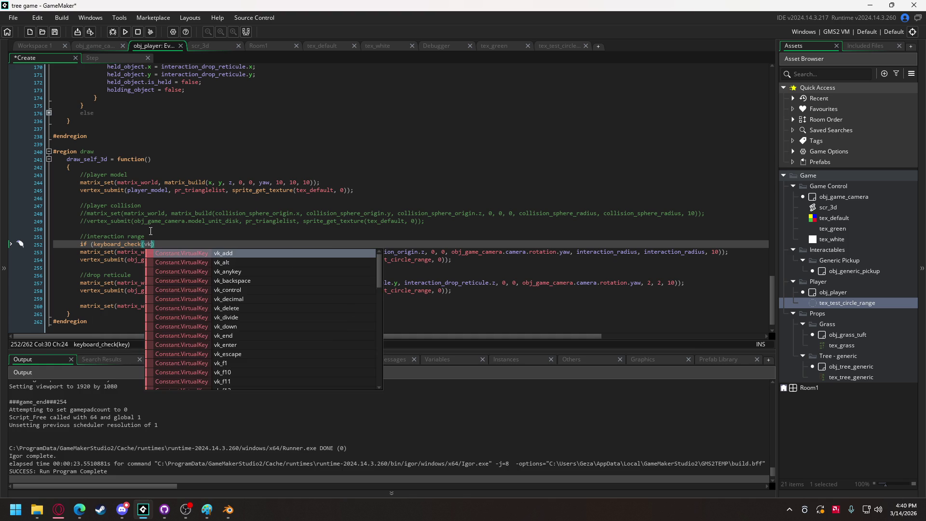
{"action": "type", "text": "_l"}
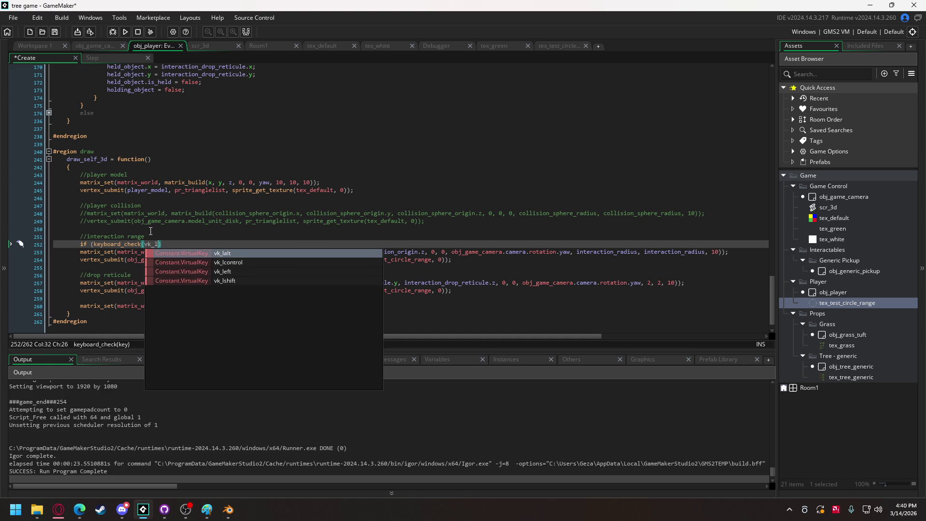
{"action": "key", "text": "Down"}
{"action": "key", "text": "Down"}
{"action": "key", "text": "Down"}
{"action": "key", "text": "Return"}
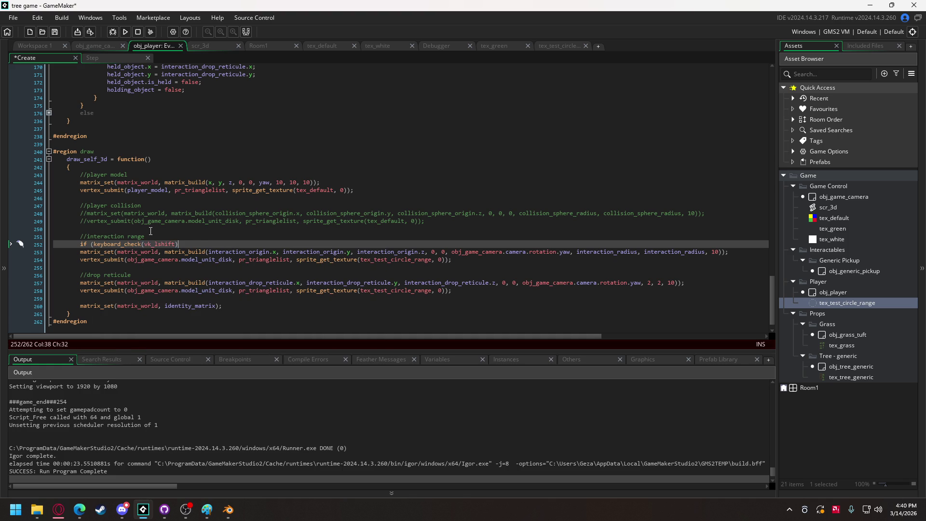
{"action": "type", "text": ")"}
{"action": "key", "text": "Return"}
{"action": "type", "text": "{"}
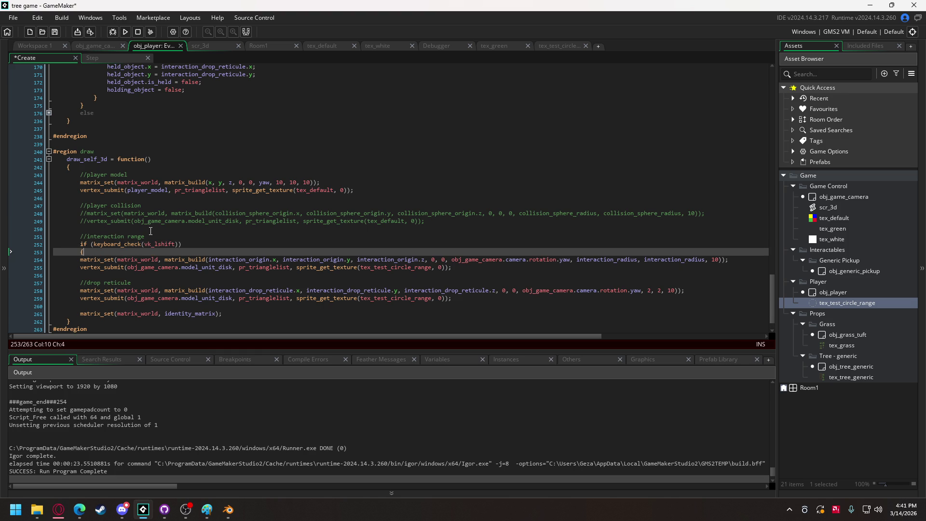
- Close the if block after the range-drawing lines and indent those two lines
{"action": "left_click", "coordinate": [465, 267]}
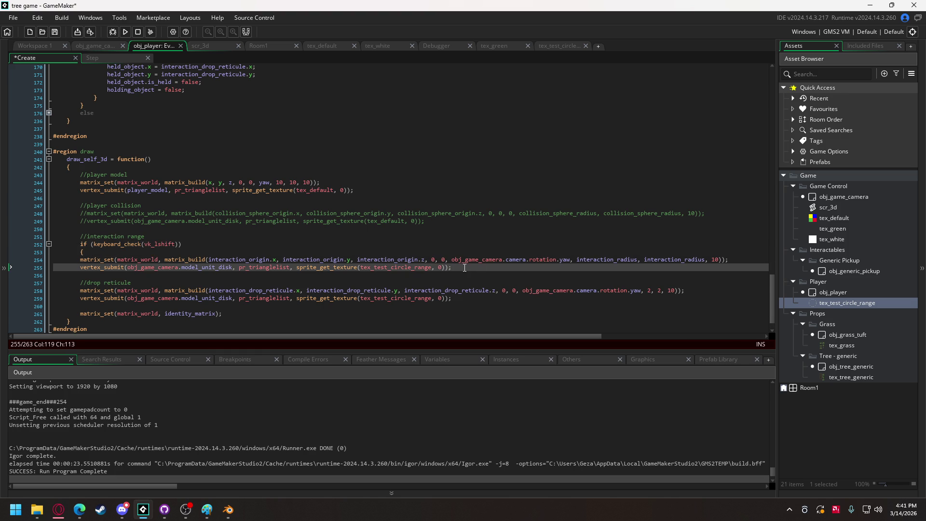
{"action": "key", "text": "Return"}
{"action": "type", "text": "}"}
{"action": "left_click_drag", "start_coordinate": [101, 267], "coordinate": [103, 259]}
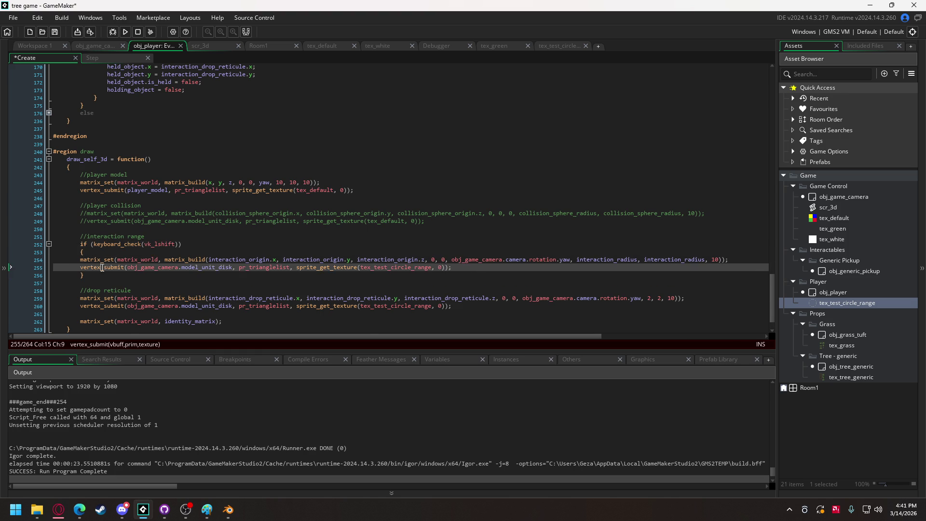
{"action": "key", "text": "Tab"}
{"action": "left_click", "coordinate": [114, 244]}
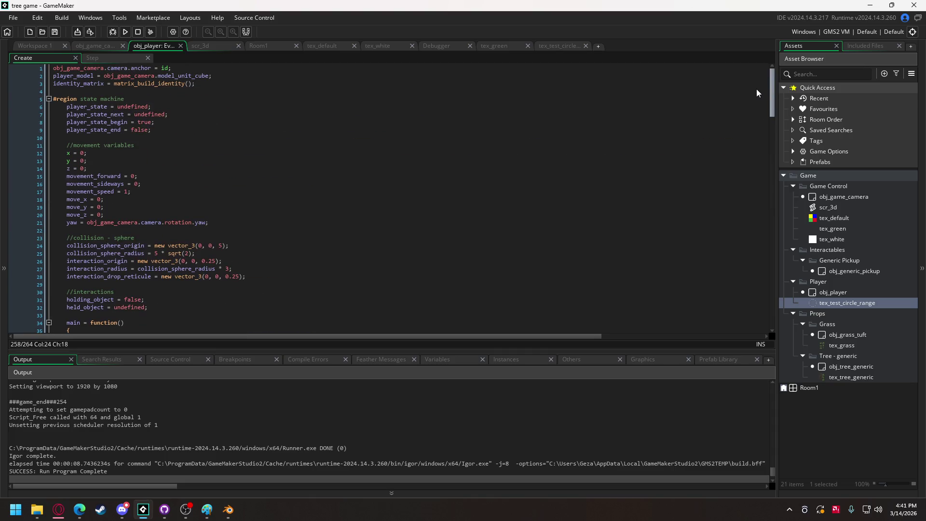
- Place the caret at the end of the //drop reticule comment line
{"action": "double_click", "coordinate": [100, 299]}
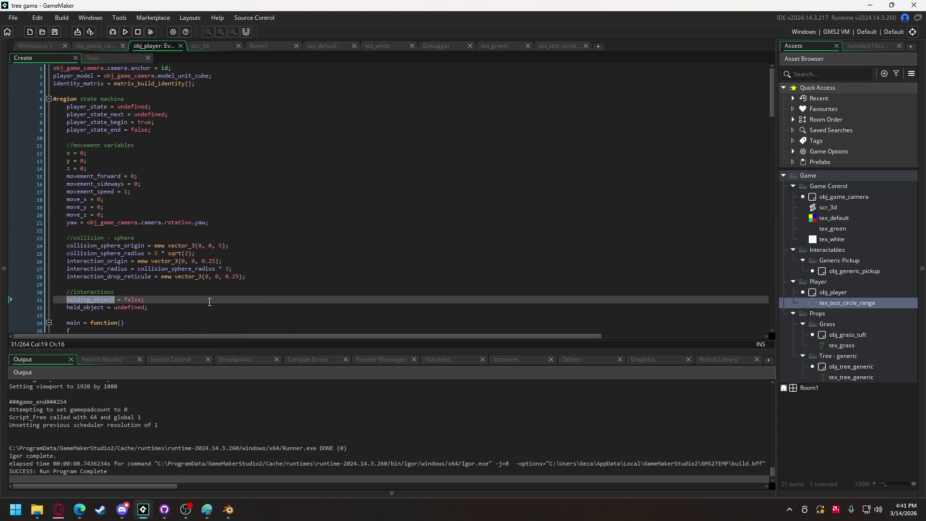
{"action": "left_click_drag", "start_coordinate": [772, 97], "coordinate": [773, 304]}
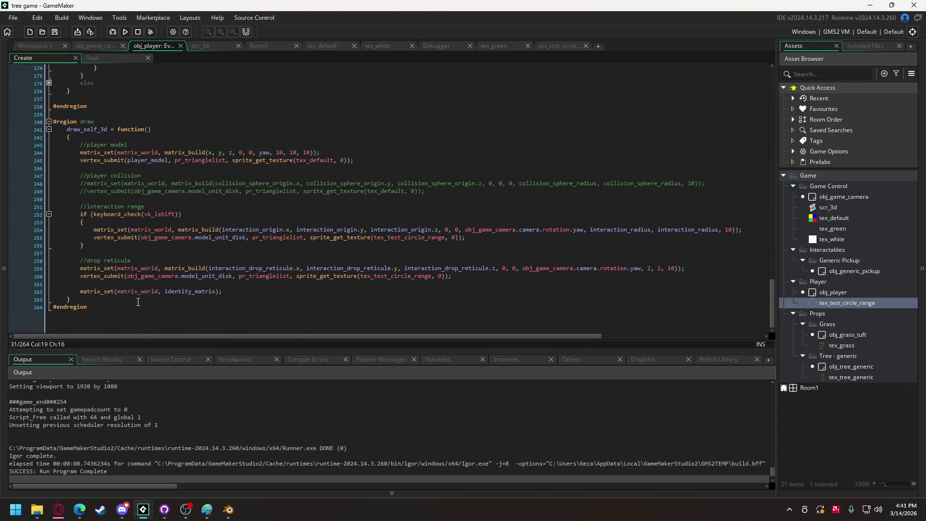
{"action": "left_click_drag", "start_coordinate": [140, 272], "coordinate": [144, 263]}
{"action": "left_click", "coordinate": [144, 263]}
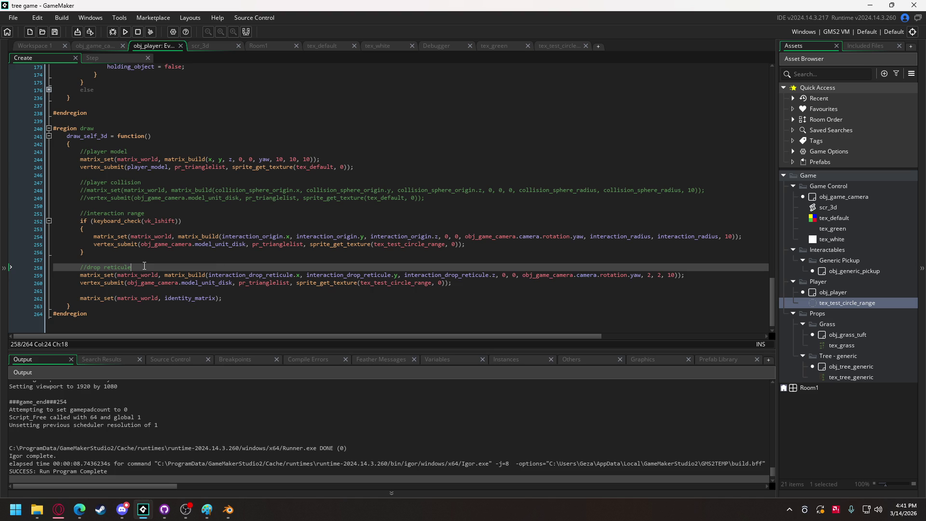
- Wrap the two reticule-drawing lines in an indented if (holding_object) { } block, then run the game
{"action": "key", "text": "Return"}
{"action": "type", "text": "if (holding_object)"}
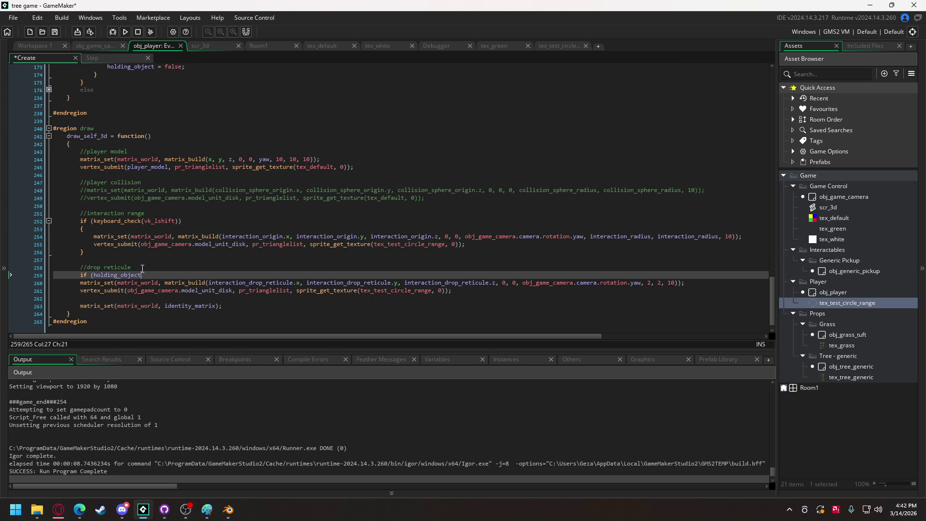
{"action": "key", "text": "Return"}
{"action": "type", "text": "{"}
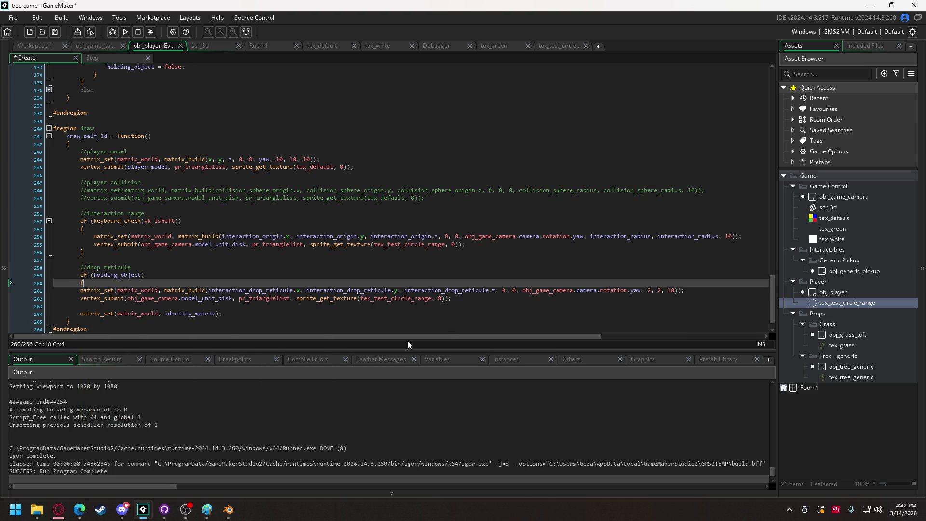
{"action": "left_click", "coordinate": [473, 298]}
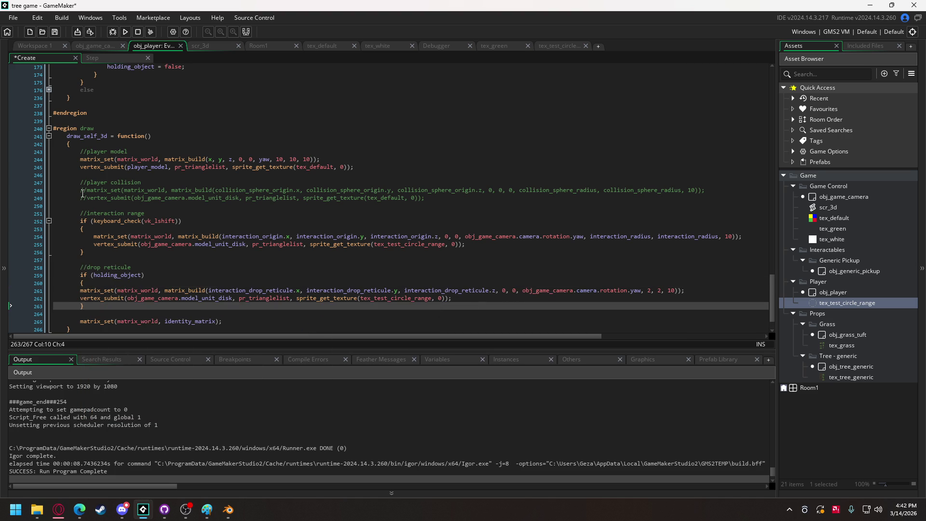
{"action": "left_click_drag", "start_coordinate": [108, 295], "coordinate": [103, 289]}
{"action": "key", "text": "Tab"}
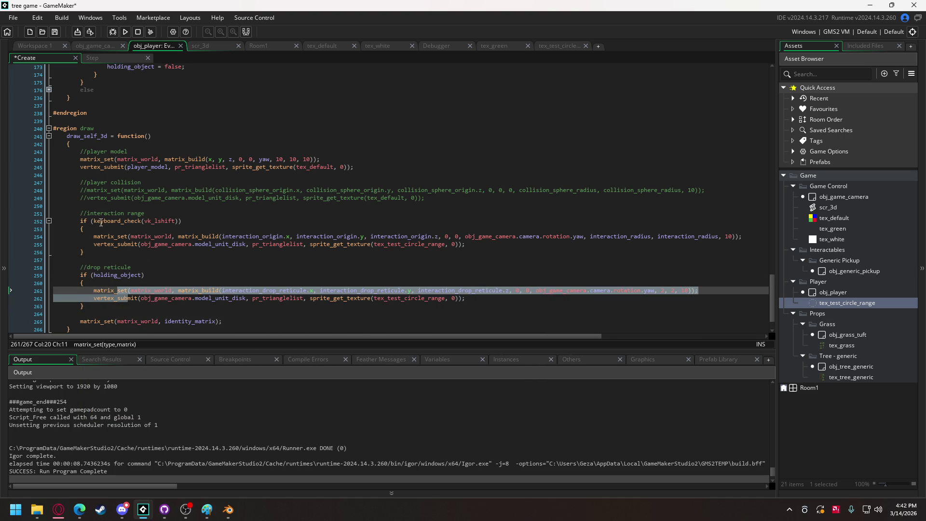
{"action": "left_click", "coordinate": [118, 34]}
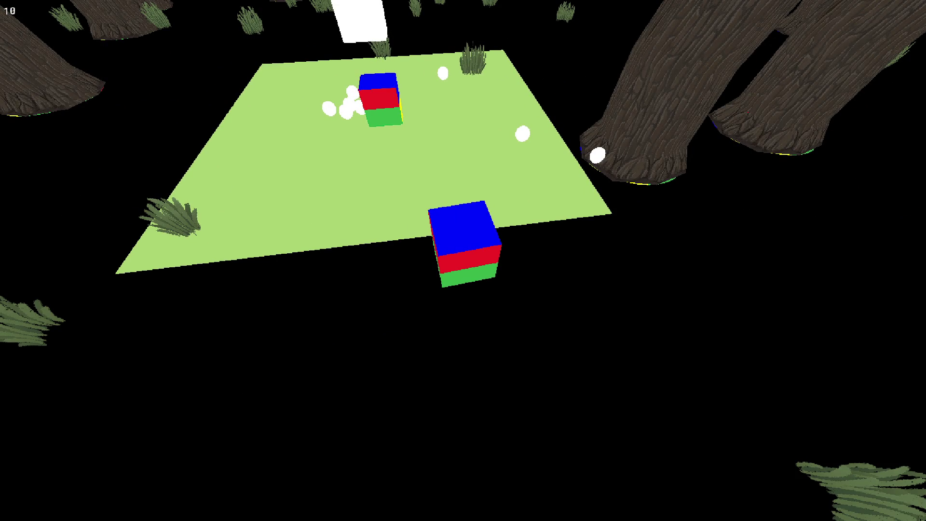
- Close the running game and scroll back to the top of obj_player's Create code
{"action": "key", "text": "Escape"}
{"action": "left_click_drag", "start_coordinate": [772, 277], "coordinate": [780, 80]}
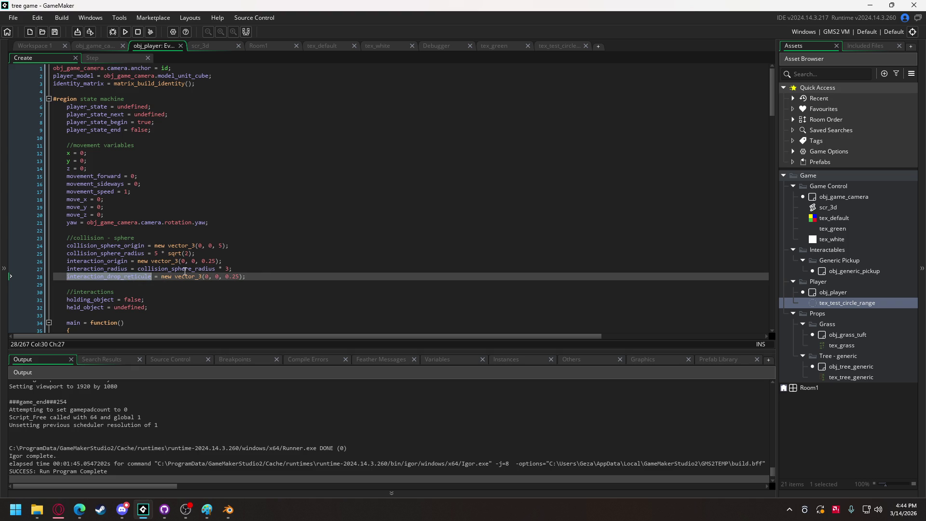
- Rename every interaction_drop_reticule to interaction_target_reticule with find-and-replace
{"action": "key", "text": "Return"}
{"action": "type", "text": "interaction_drop_reticule"}
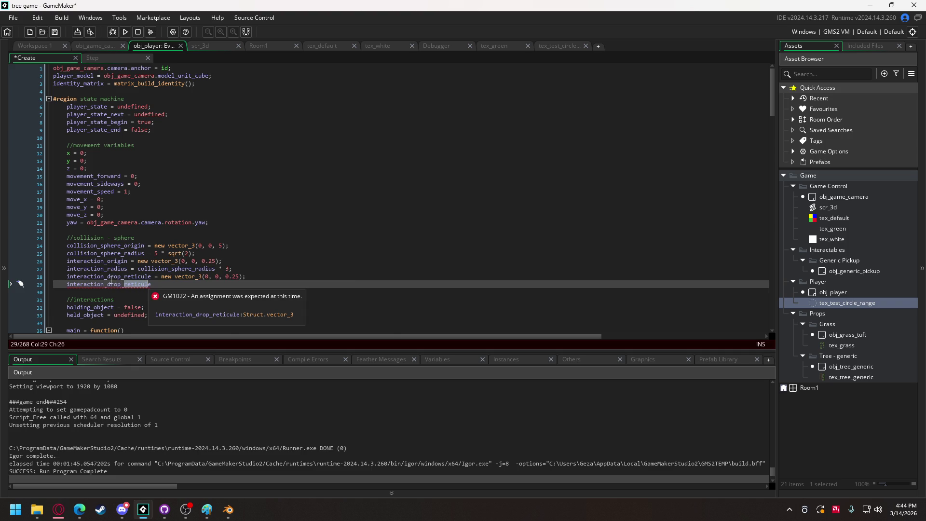
{"action": "left_click", "coordinate": [110, 277]}
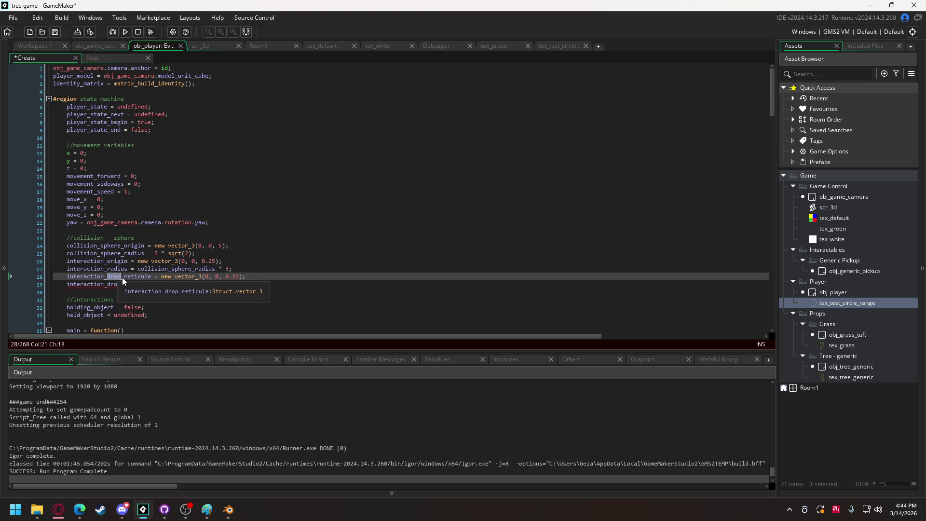
{"action": "double_click", "coordinate": [125, 278]}
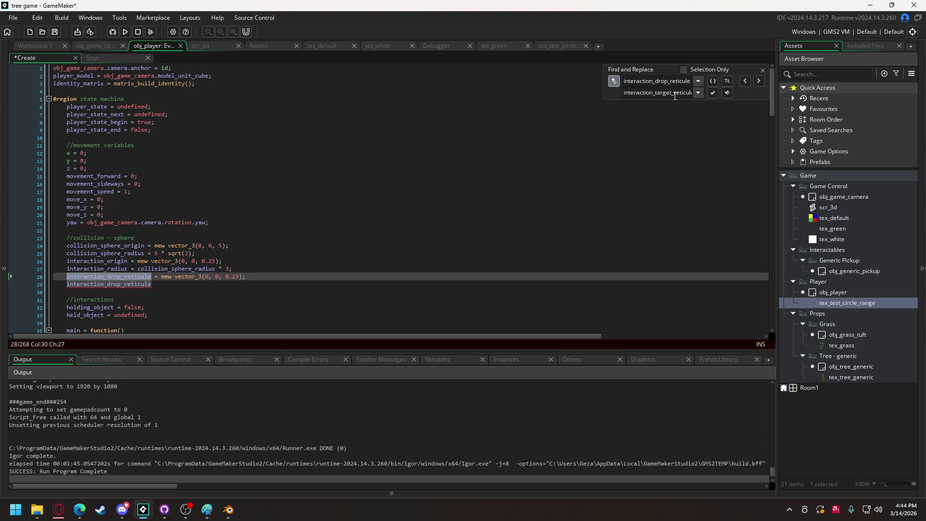
{"action": "key", "text": "Return"}
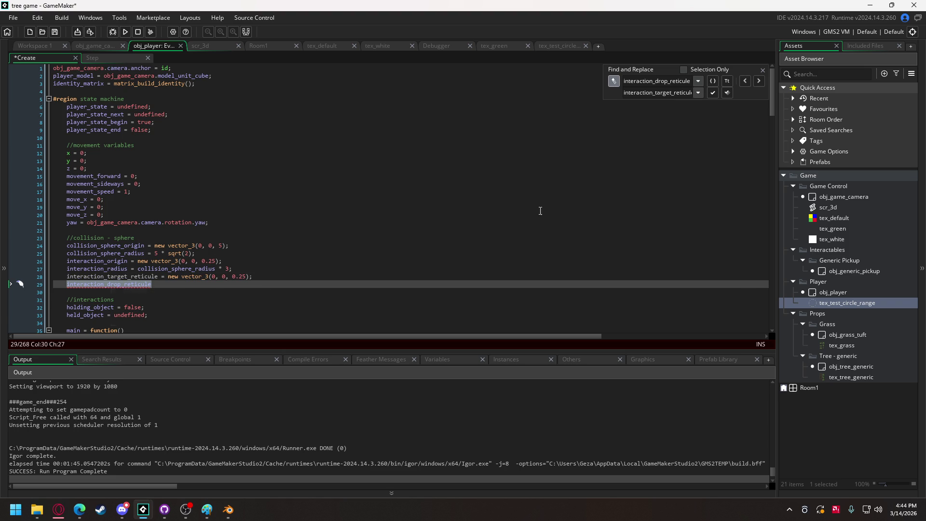
{"action": "left_click", "coordinate": [728, 93]}
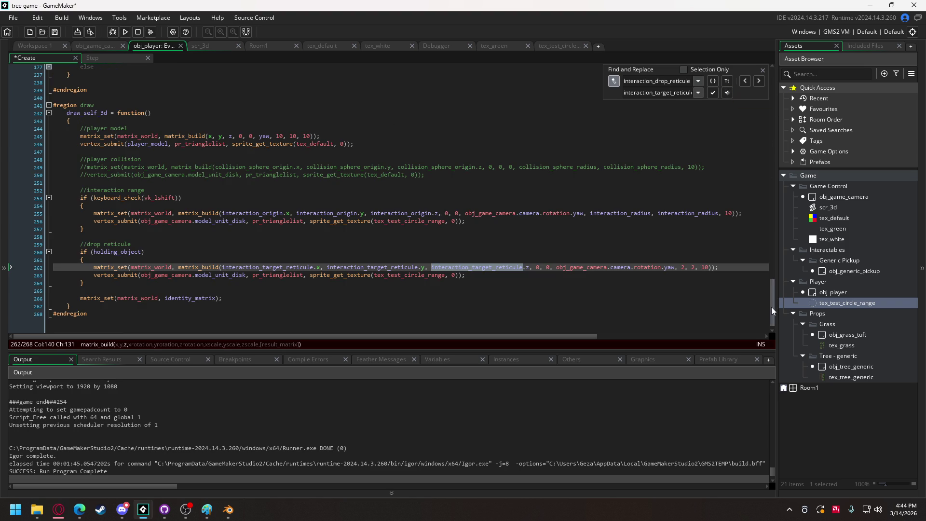
{"action": "left_click_drag", "start_coordinate": [771, 307], "coordinate": [806, 35]}
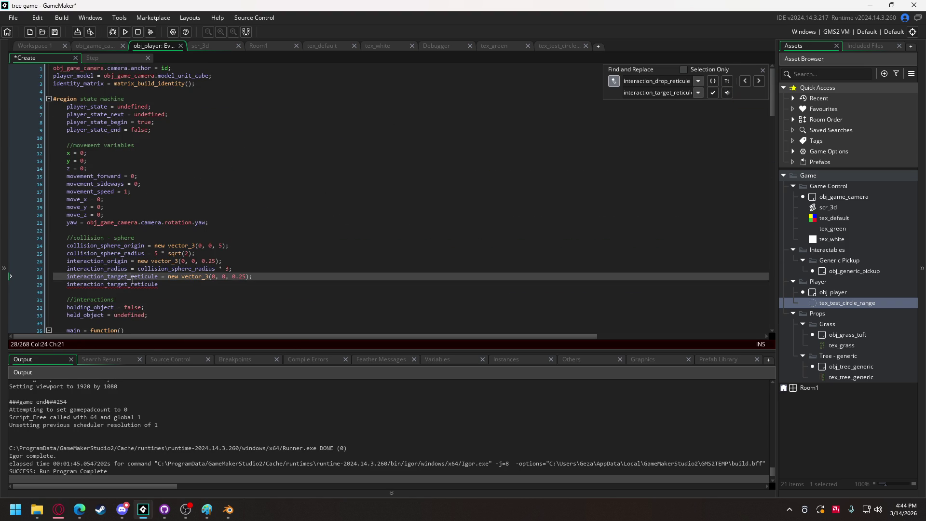
- Add interaction_target_radius = 3, use it for the reticule's x/y scale, and run
{"action": "left_click_drag", "start_coordinate": [132, 284], "coordinate": [158, 285]}
{"action": "type", "text": "radius"}
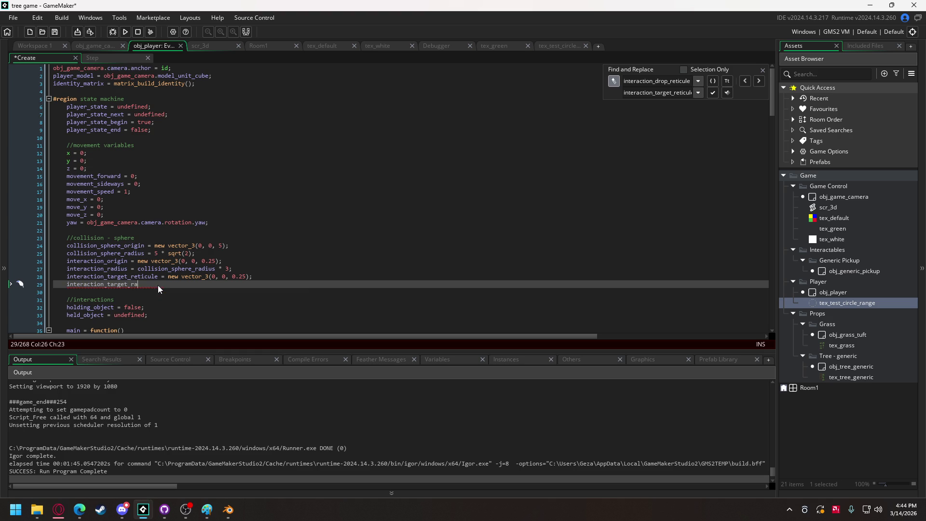
{"action": "type", "text": " = 3;"}
{"action": "double_click", "coordinate": [135, 287]}
{"action": "key", "text": "ctrl+c"}
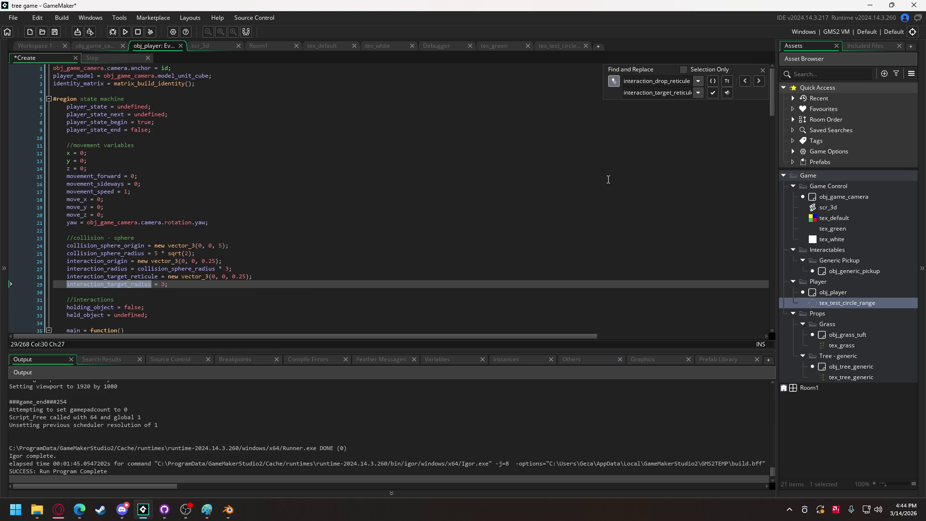
{"action": "left_click_drag", "start_coordinate": [772, 100], "coordinate": [757, 352]}
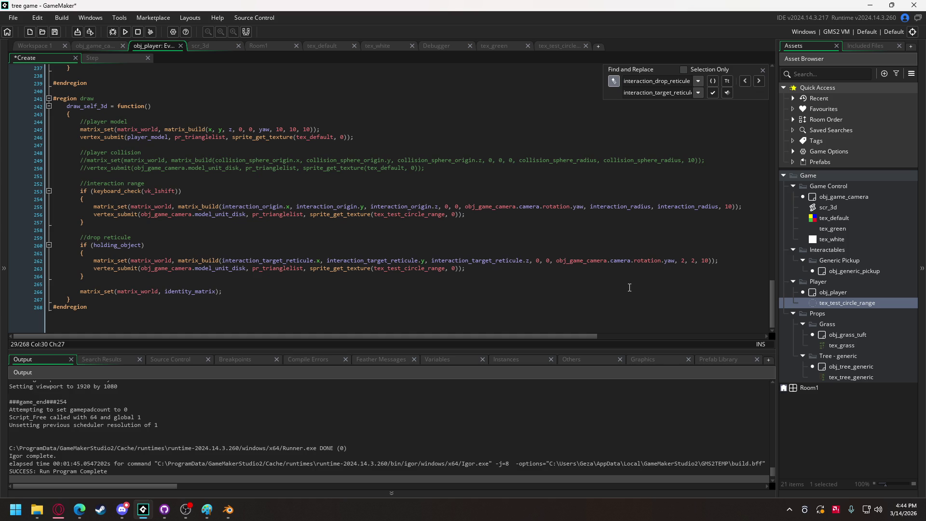
{"action": "double_click", "coordinate": [682, 261]}
{"action": "key", "text": "ctrl+v"}
{"action": "key", "text": "ctrl+v"}
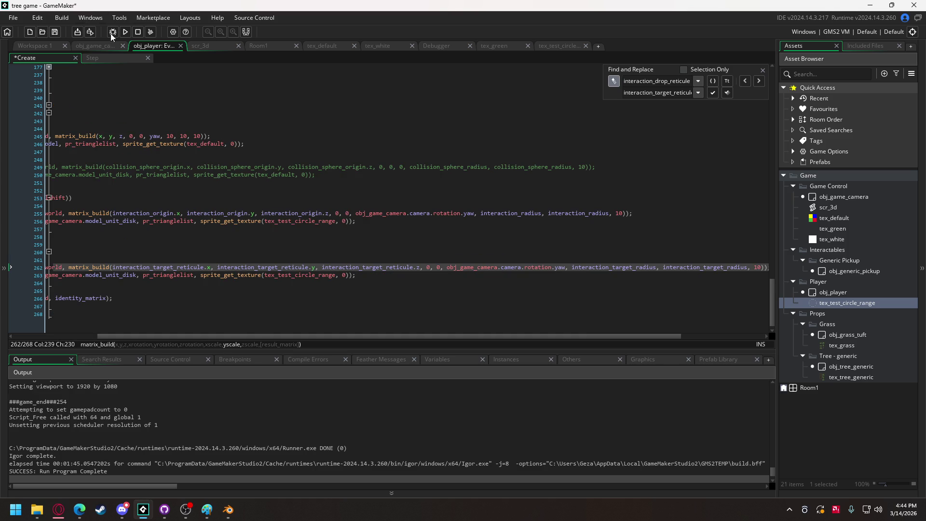
{"action": "key", "text": "F5"}
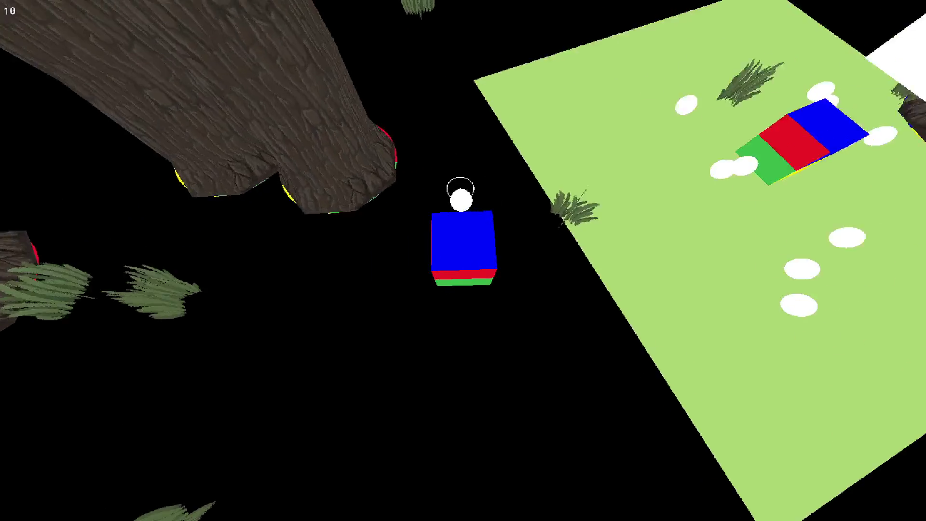
- Close the test run after checking the radius-3 target reticule
{"action": "key", "text": "Escape"}
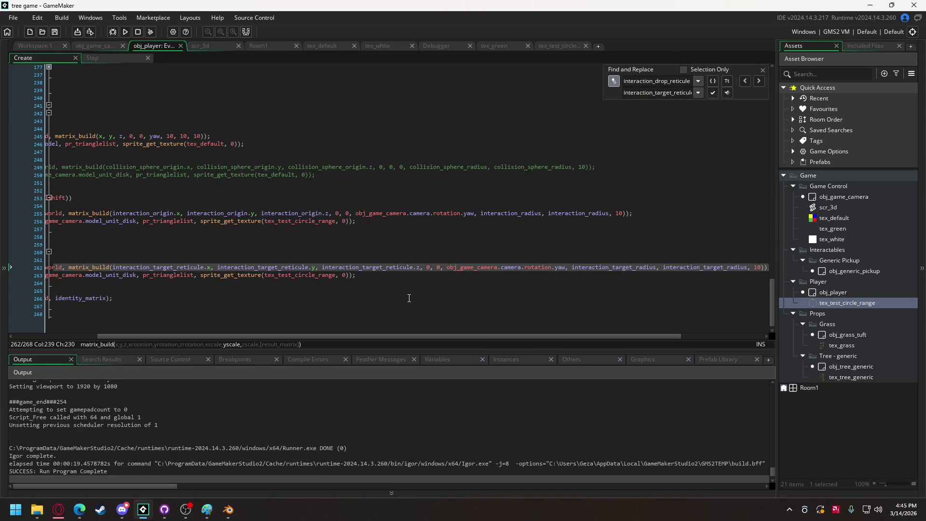
- Cut the tree-collision block out of the movement state and call player_collision(); there instead
{"action": "scroll", "coordinate": [398, 335], "scroll_direction": "left", "scroll_amount": 3}
{"action": "left_click_drag", "start_coordinate": [775, 292], "coordinate": [787, 142]}
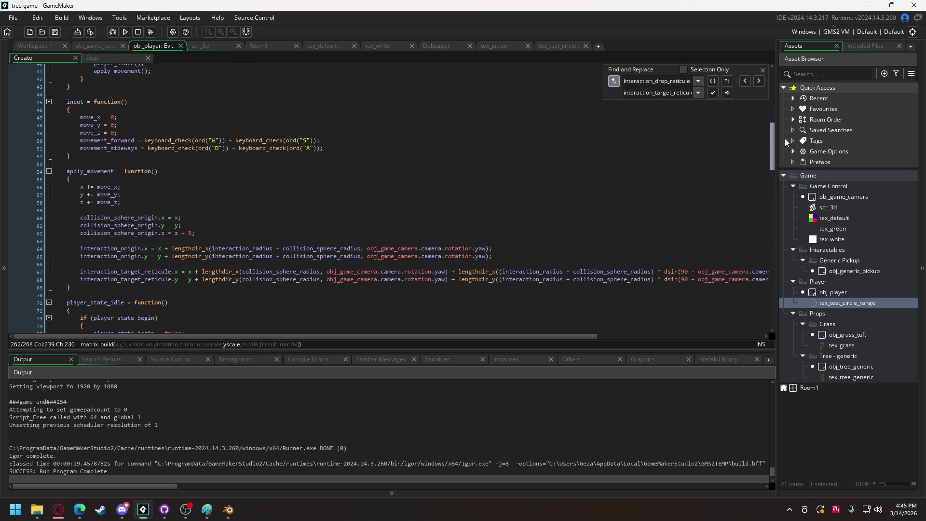
{"action": "left_click_drag", "start_coordinate": [785, 138], "coordinate": [766, 221]}
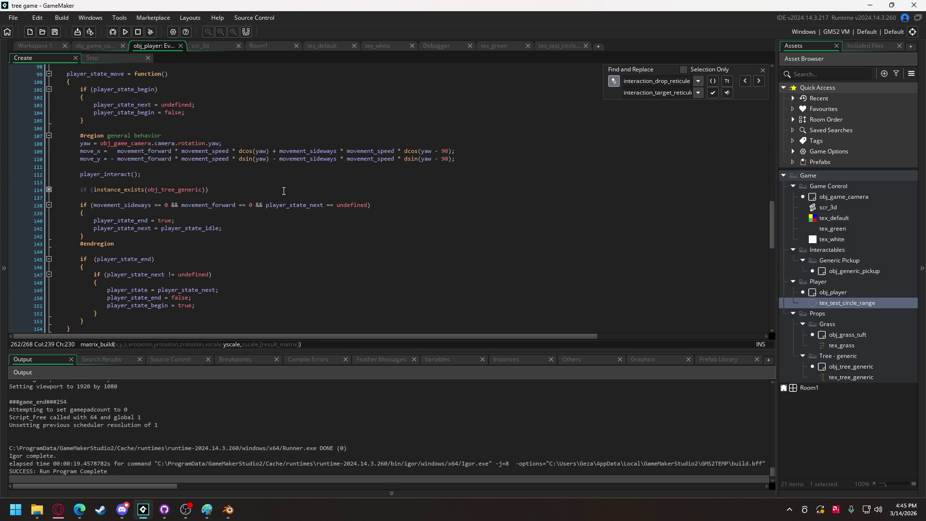
{"action": "left_click", "coordinate": [49, 190]}
{"action": "scroll", "coordinate": [178, 188], "scroll_direction": "down", "scroll_amount": 3}
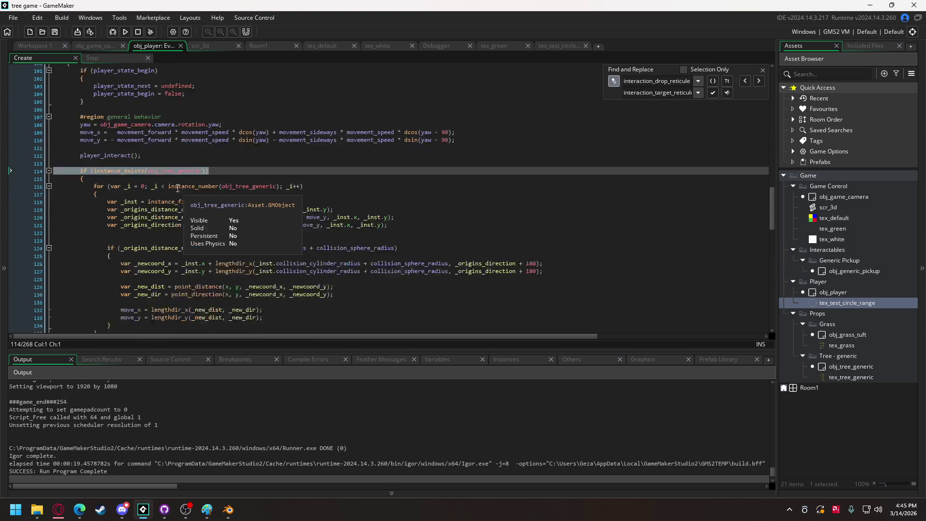
{"action": "mouse_move", "coordinate": [107, 287]}
{"action": "left_mouse_down"}
{"action": "mouse_move", "coordinate": [97, 150]}
{"action": "mouse_move", "coordinate": [89, 111]}
{"action": "mouse_move", "coordinate": [82, 113]}
{"action": "left_mouse_up"}
{"action": "key", "text": "ctrl+c"}
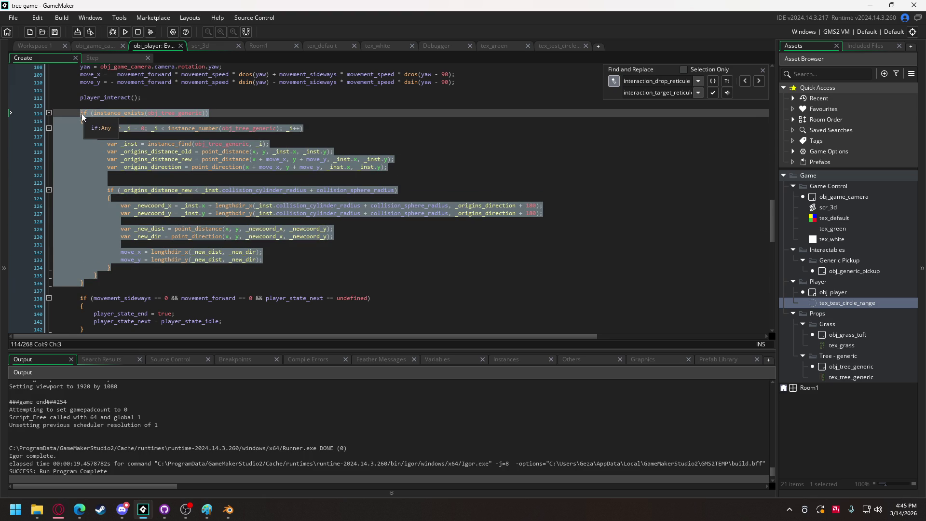
{"action": "key", "text": "Delete"}
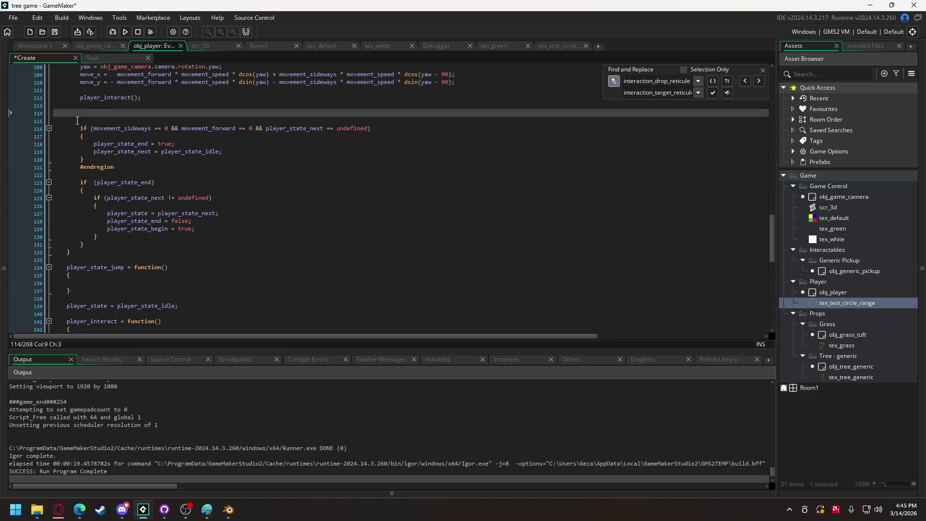
{"action": "left_click", "coordinate": [86, 106]}
{"action": "type", "text": "player_co"}
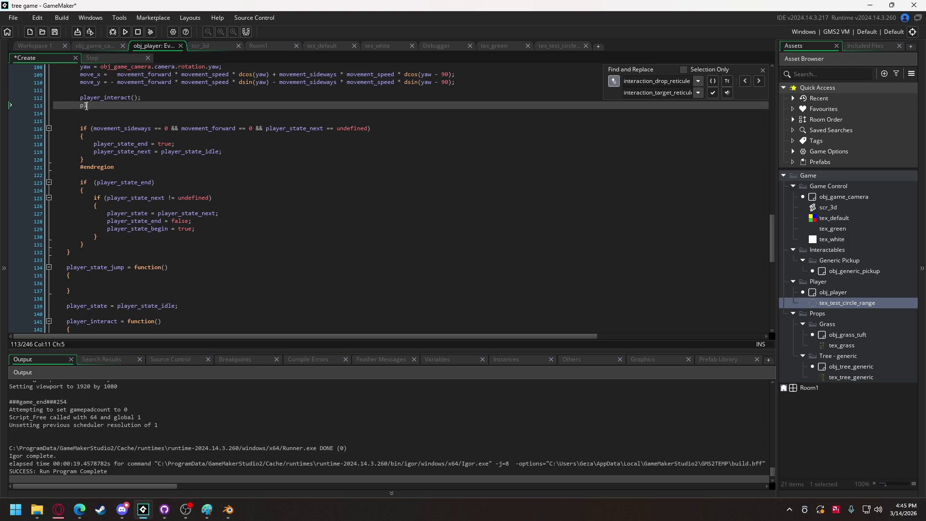
{"action": "type", "text": "llision"}
{"action": "type", "text": "();"}
- Declare player_colision = function() after player_interact and paste the collision code into it
{"action": "scroll", "coordinate": [194, 122], "scroll_direction": "down", "scroll_amount": 8}
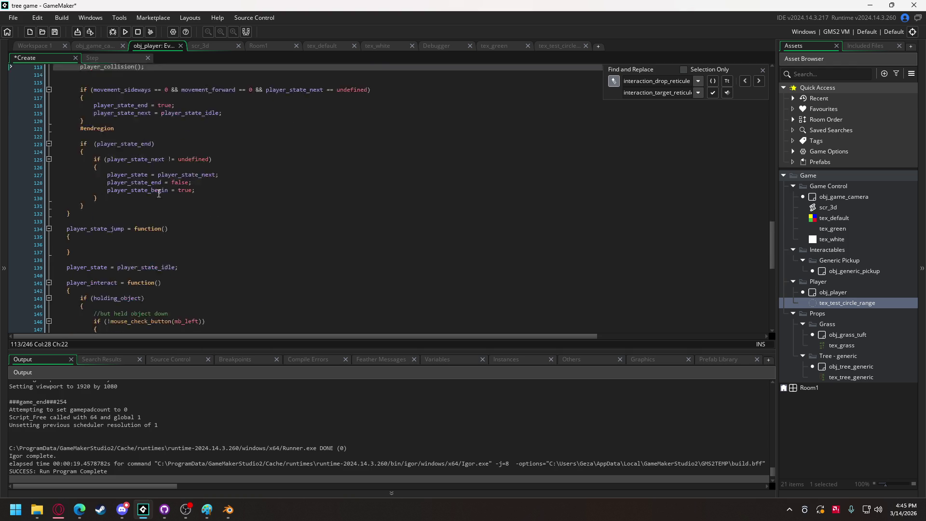
{"action": "scroll", "coordinate": [159, 203], "scroll_direction": "up", "scroll_amount": 1}
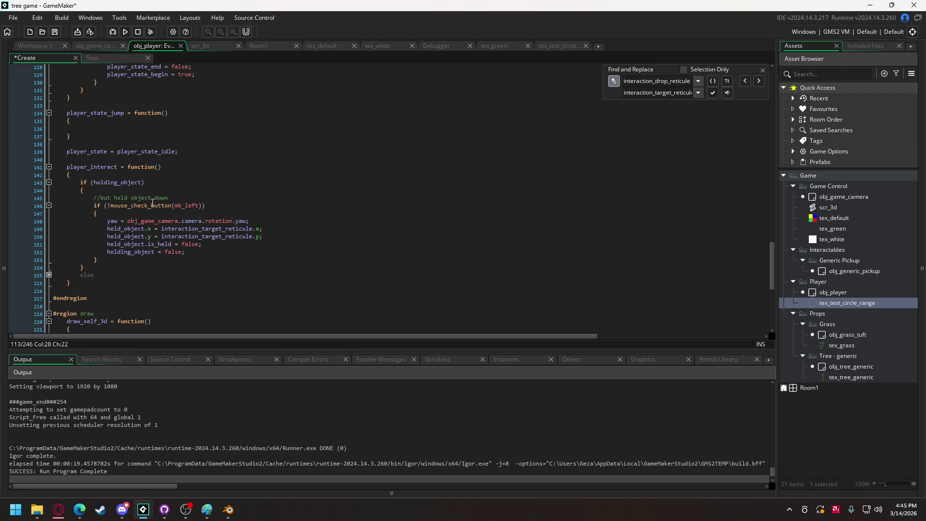
{"action": "left_click", "coordinate": [92, 283]}
{"action": "key", "text": "Return"}
{"action": "key", "text": "Return"}
{"action": "type", "text": "player c"}
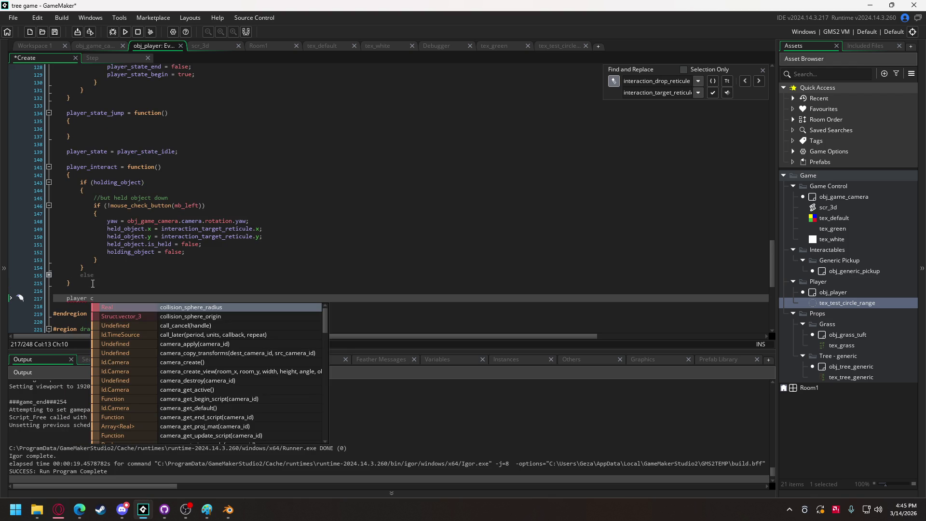
{"action": "type", "text": "olisio"}
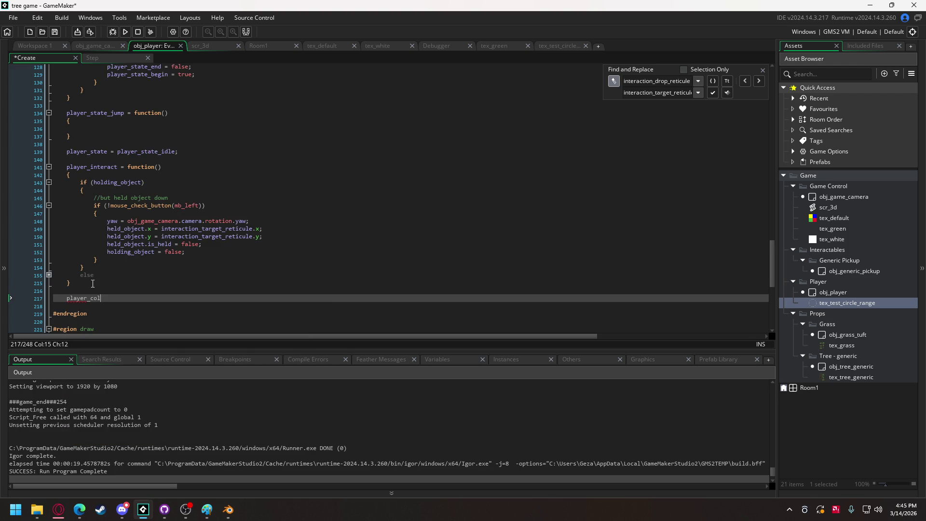
{"action": "type", "text": "n "}
{"action": "type", "text": "function()"}
{"action": "key", "text": "Return"}
{"action": "type", "text": "{"}
{"action": "key", "text": "Return"}
{"action": "key", "text": "Return"}
{"action": "key", "text": "ctrl+v"}
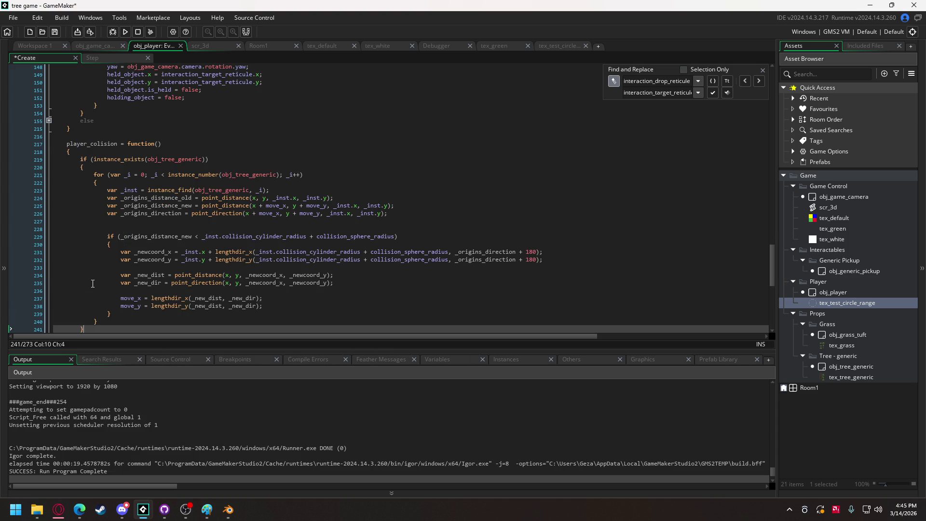
- Add a //player comment above the collision distance check
{"action": "scroll", "coordinate": [185, 156], "scroll_direction": "down", "scroll_amount": 2}
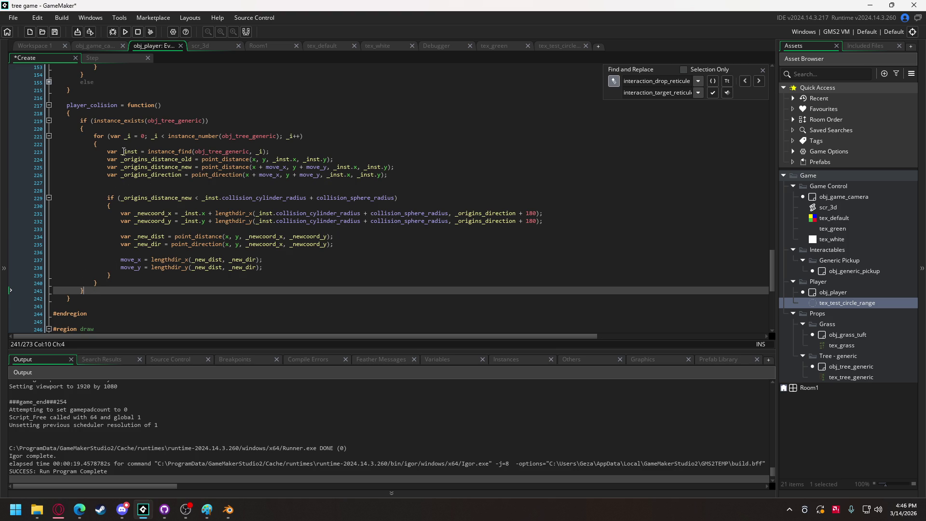
{"action": "left_click", "coordinate": [116, 276]}
{"action": "mouse_move", "coordinate": [227, 220]}
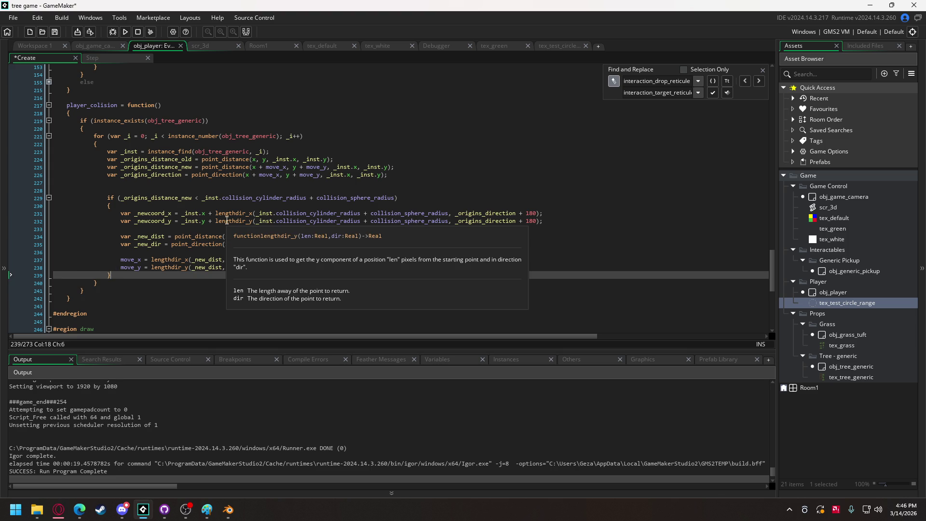
{"action": "left_click", "coordinate": [144, 188]}
{"action": "type", "text": "//player"}
{"action": "left_click", "coordinate": [128, 273]}
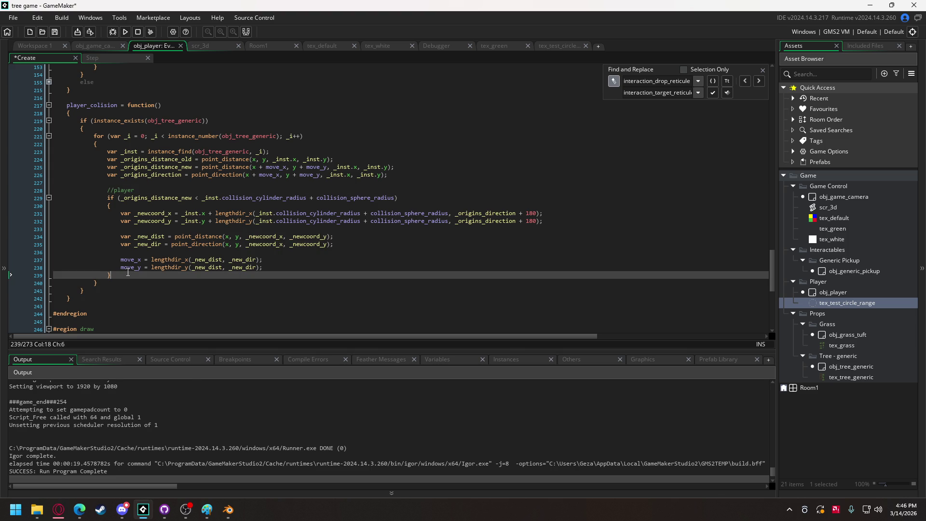
- Add a //target reticule comment line below the collision check block
{"action": "key", "text": "Return"}
{"action": "key", "text": "Return"}
{"action": "type", "text": "/"}
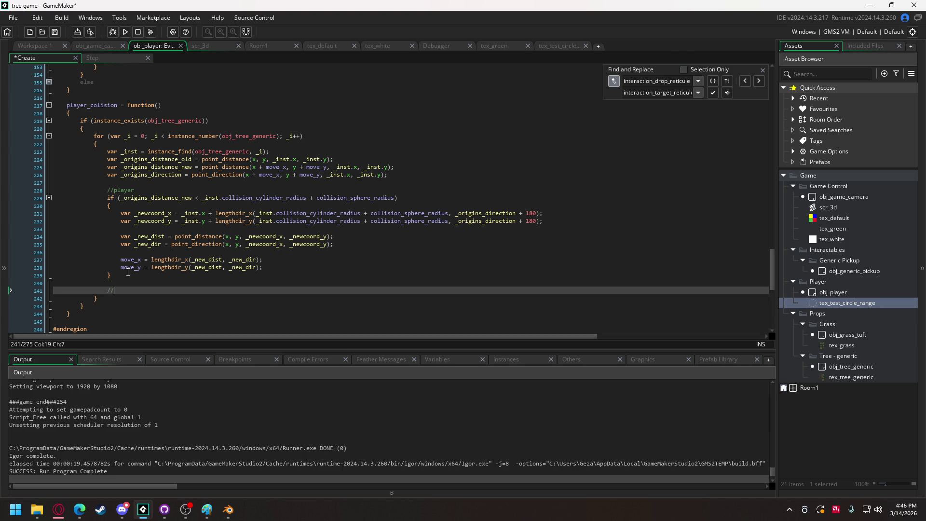
{"action": "type", "text": "target"}
{"action": "type", "text": " reticule"}
{"action": "key", "text": "Return"}
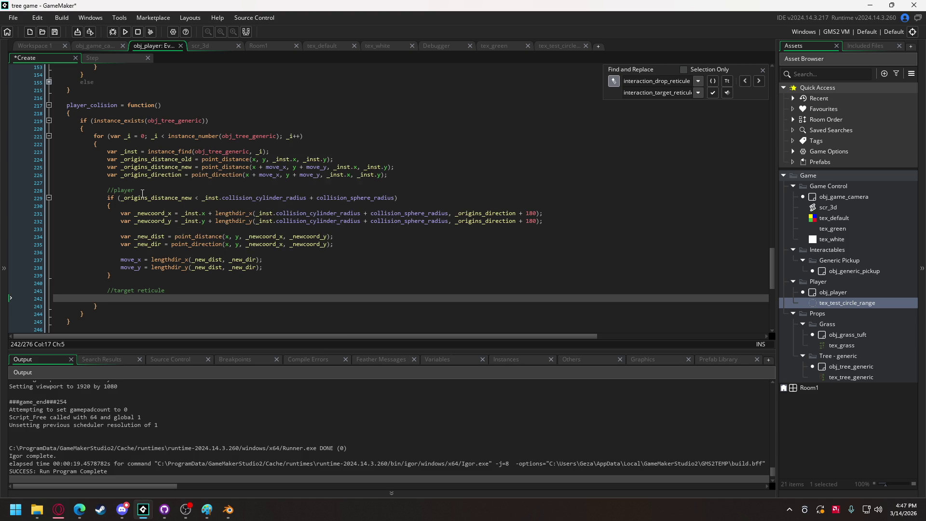
- Try moving the //player comment to the top of the loop, then undo the move
{"action": "left_click_drag", "start_coordinate": [135, 191], "coordinate": [109, 193]}
{"action": "key", "text": "ctrl+c"}
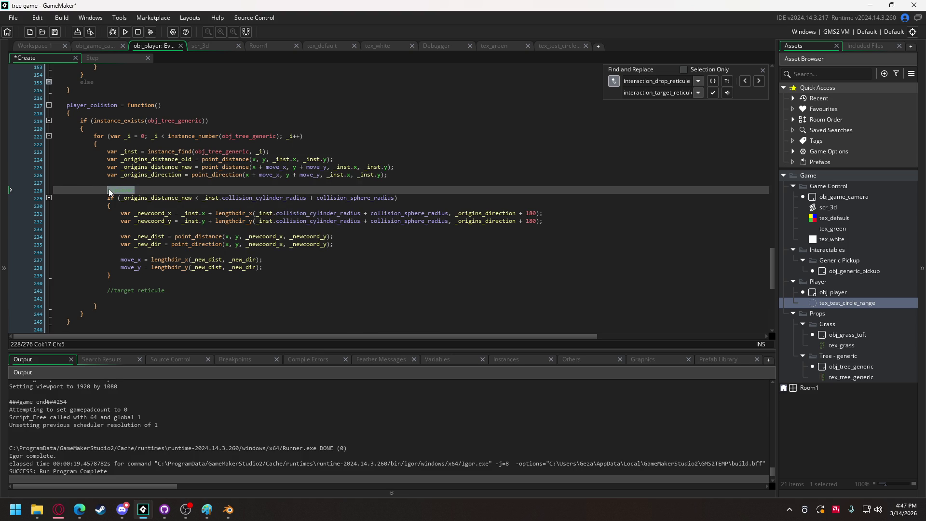
{"action": "key", "text": "Delete"}
{"action": "left_click", "coordinate": [111, 146]}
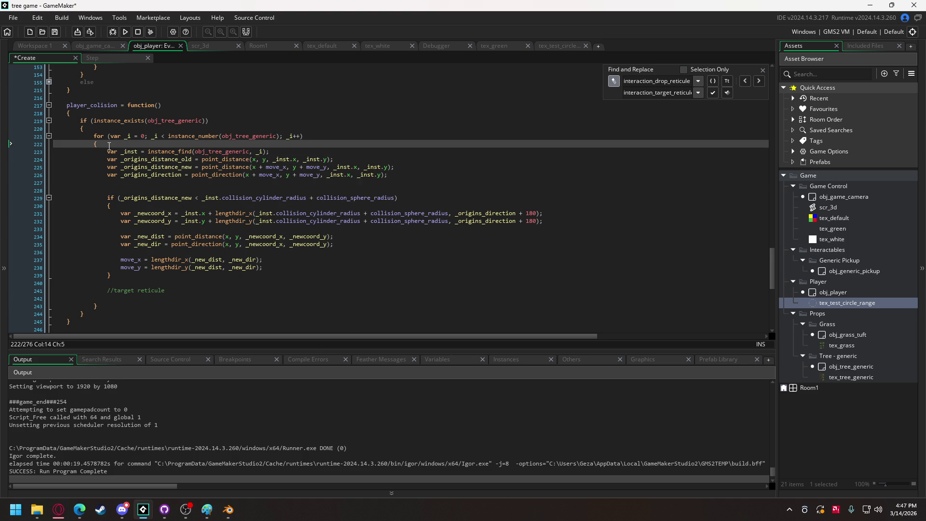
{"action": "key", "text": "Return"}
{"action": "key", "text": "ctrl+v"}
{"action": "left_click", "coordinate": [160, 199]}
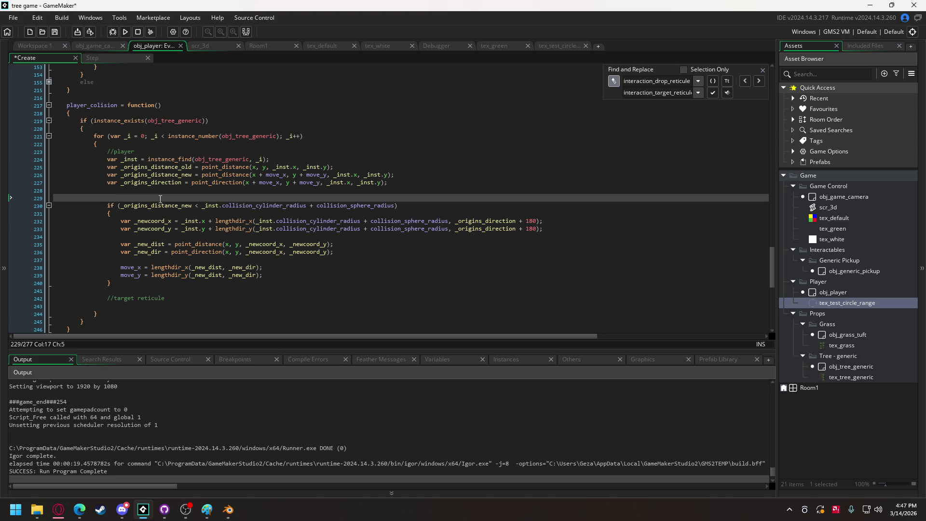
{"action": "key", "text": "ctrl+z"}
{"action": "key", "text": "ctrl+z"}
{"action": "key", "text": "ctrl+z"}
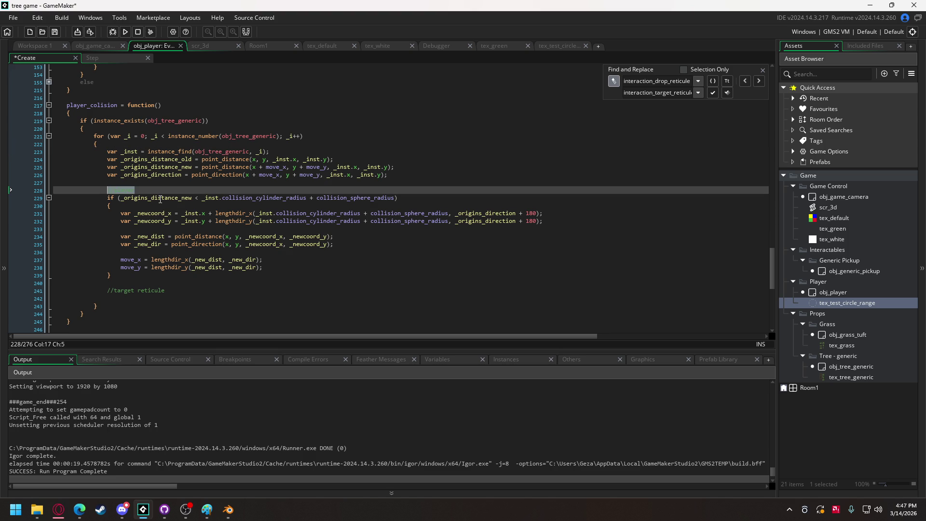
- Begin a 'var _origins_distance =' line under the //target reticule comment
{"action": "left_click", "coordinate": [177, 279]}
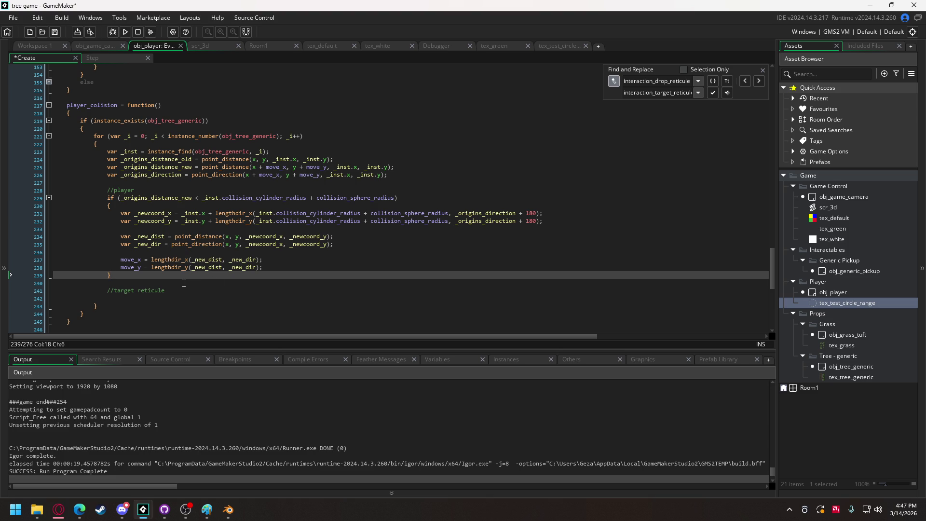
{"action": "left_click", "coordinate": [166, 296]}
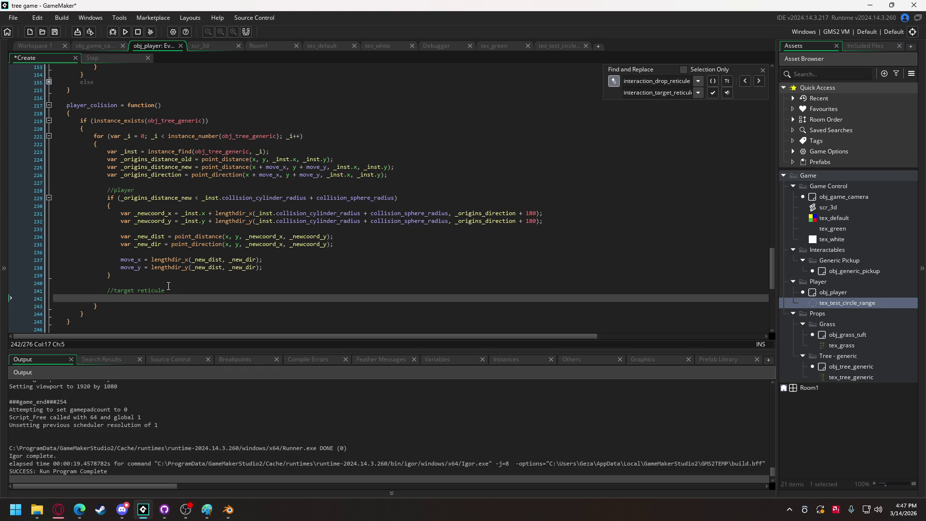
{"action": "type", "text": "var _or"}
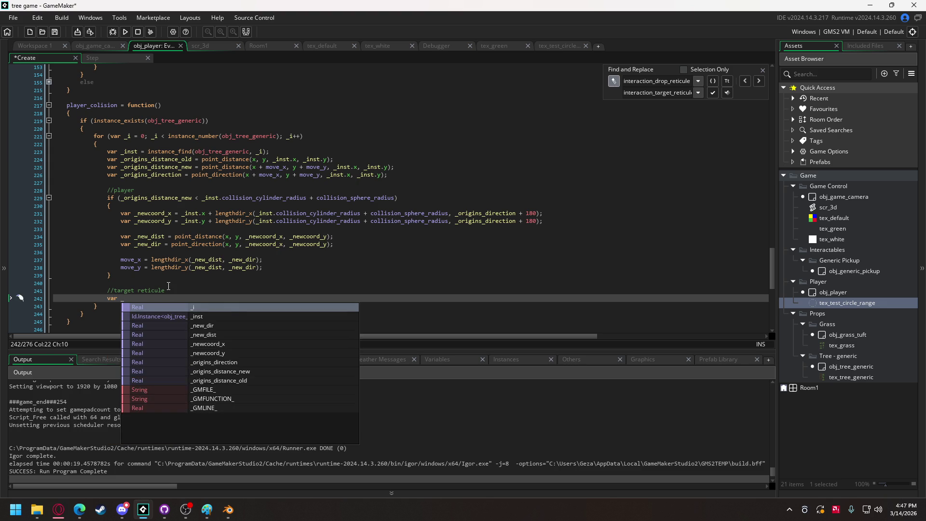
{"action": "type", "text": "igins_d"}
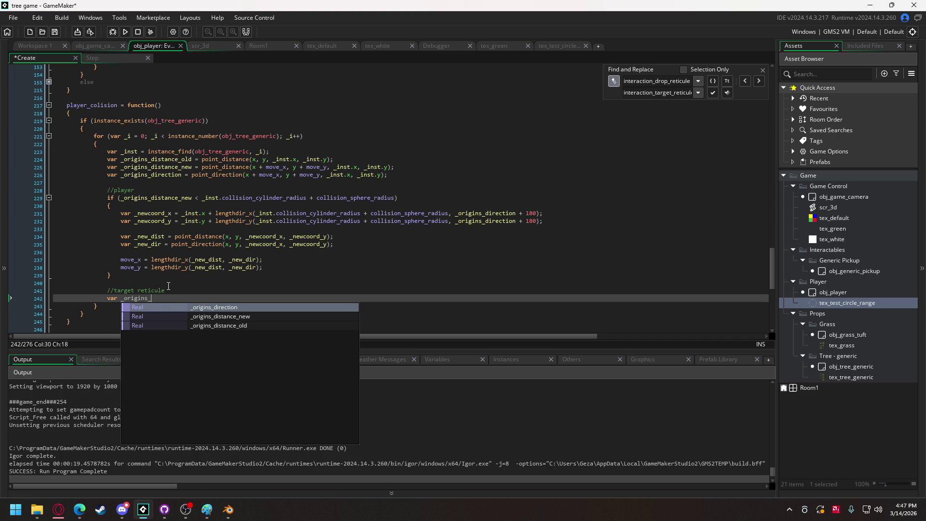
{"action": "type", "text": "istance"}
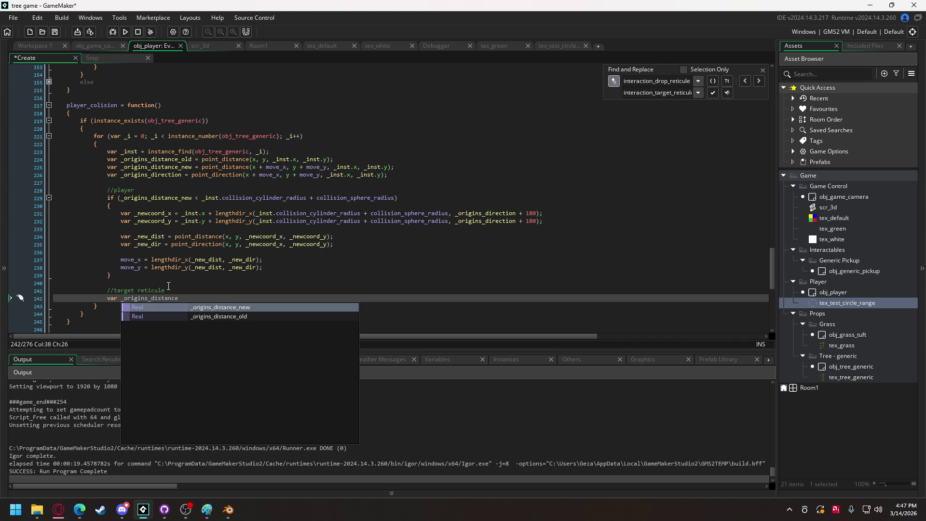
{"action": "type", "text": " ="}
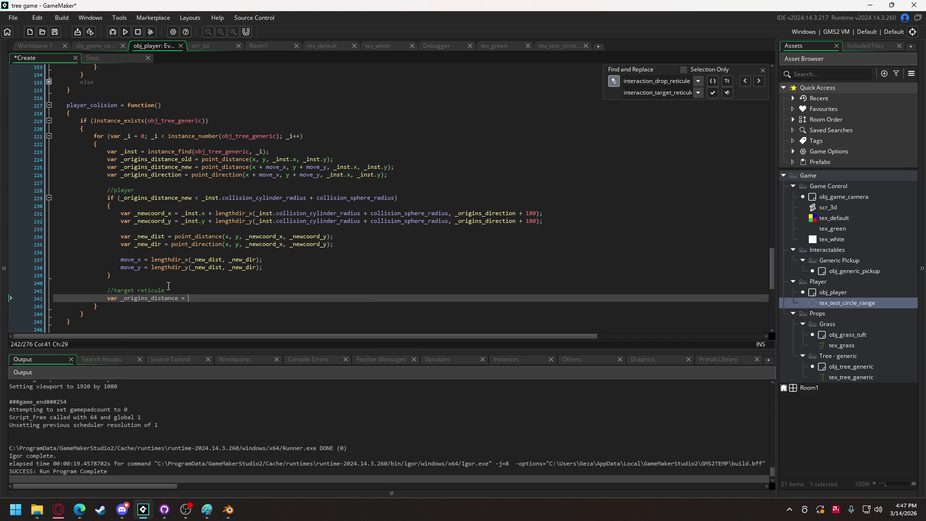
- Fill _origins_distance and a new _reticule_distance variable with the copied point_distance calculation
{"action": "left_click_drag", "start_coordinate": [202, 167], "coordinate": [394, 168]}
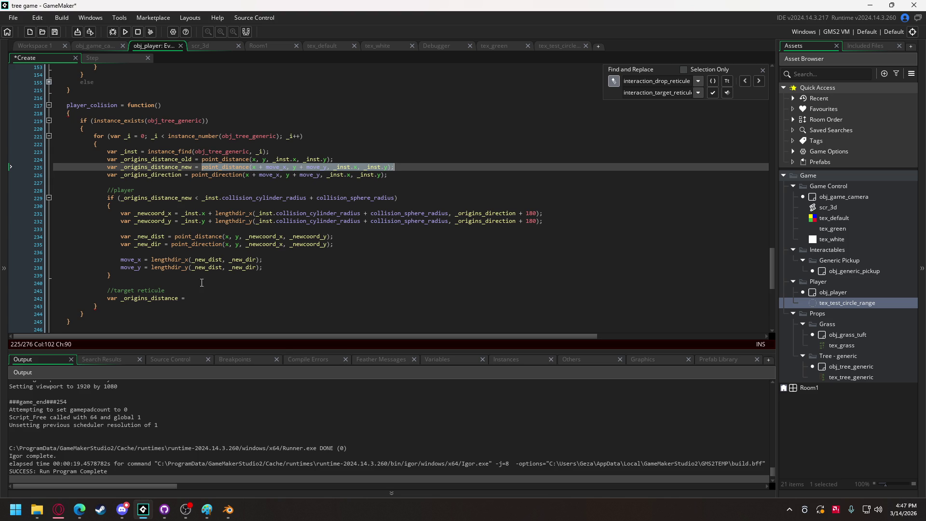
{"action": "key", "text": "ctrl+c"}
{"action": "left_click", "coordinate": [217, 297]}
{"action": "key", "text": "ctrl+v"}
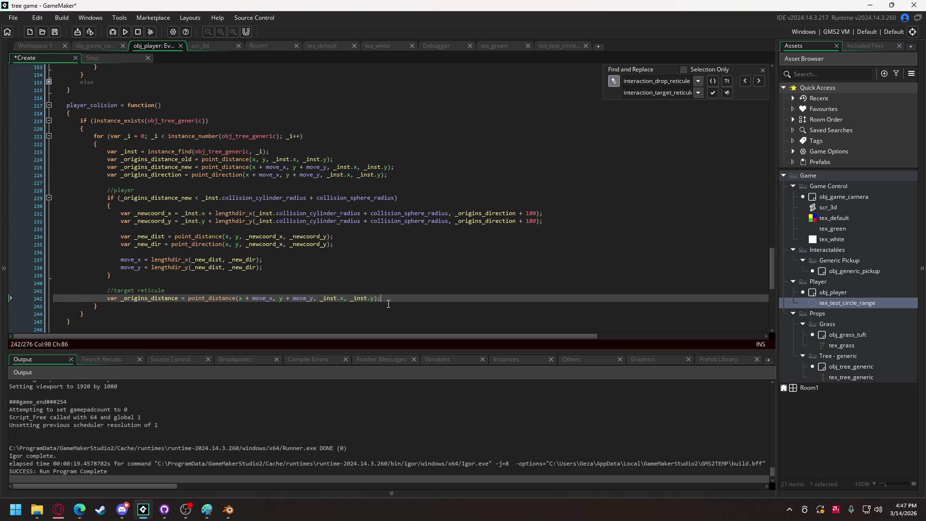
{"action": "key", "text": "Return"}
{"action": "type", "text": "var _"}
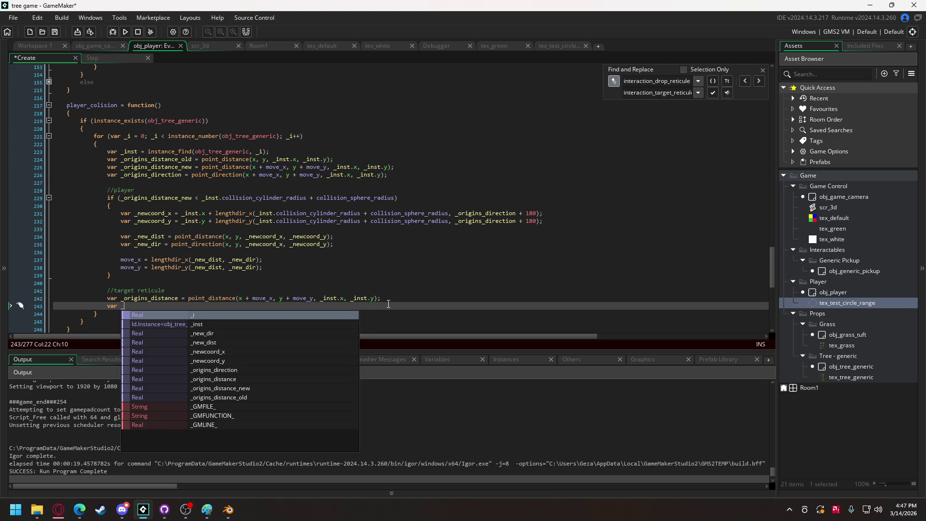
{"action": "type", "text": "reticul"}
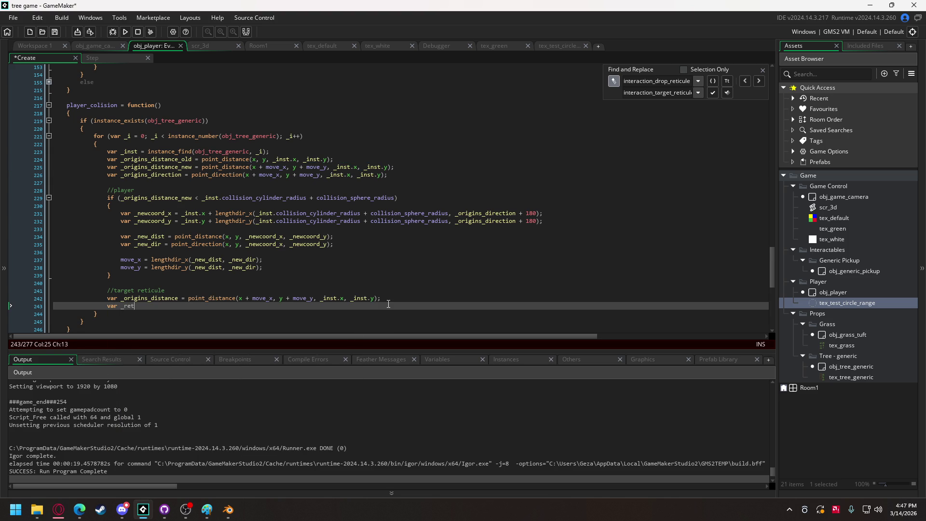
{"action": "type", "text": "e_distance ="}
{"action": "key", "text": "ctrl+v"}
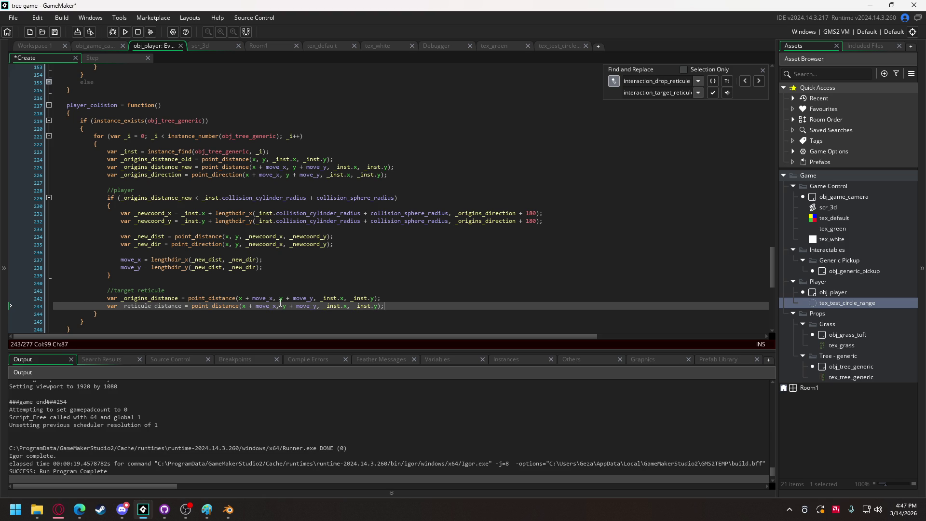
- Replace the first x argument of _reticule_distance with interaction_target_reticule.x
{"action": "left_click", "coordinate": [245, 307]}
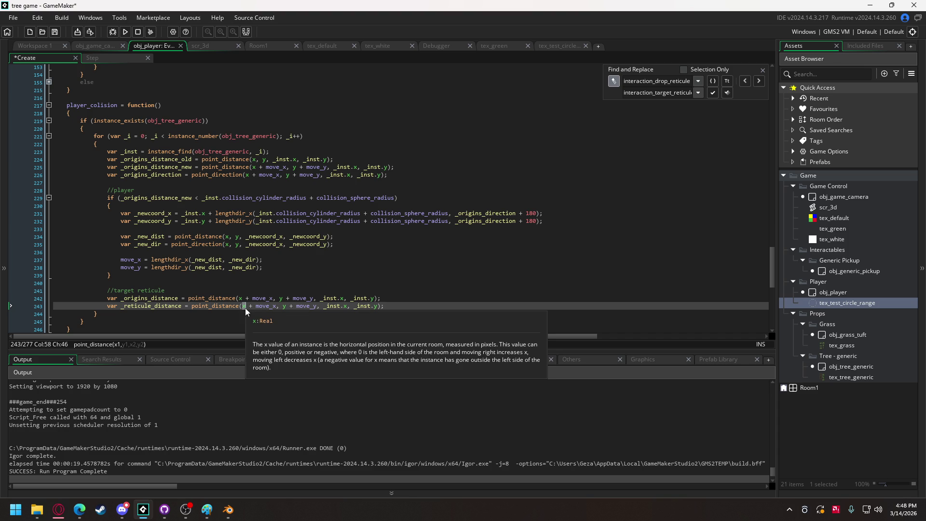
{"action": "double_click", "coordinate": [246, 306]}
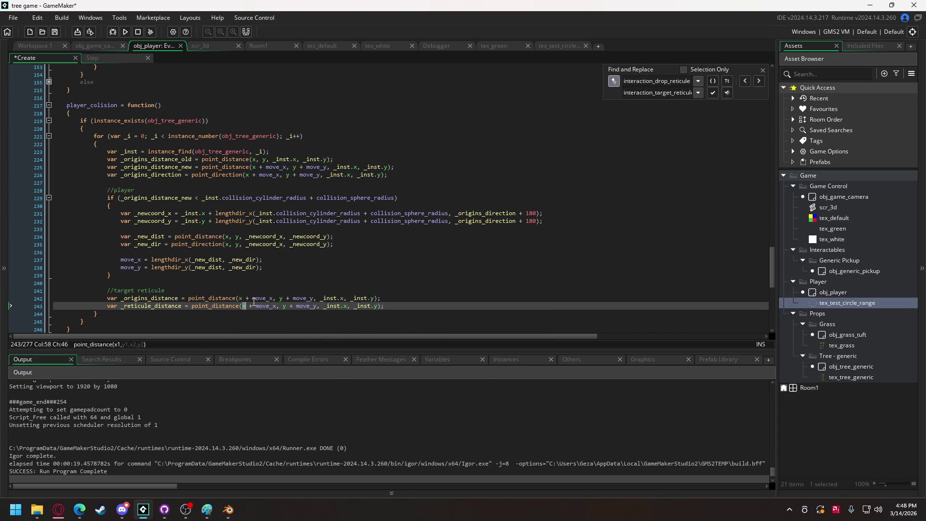
{"action": "type", "text": "in"}
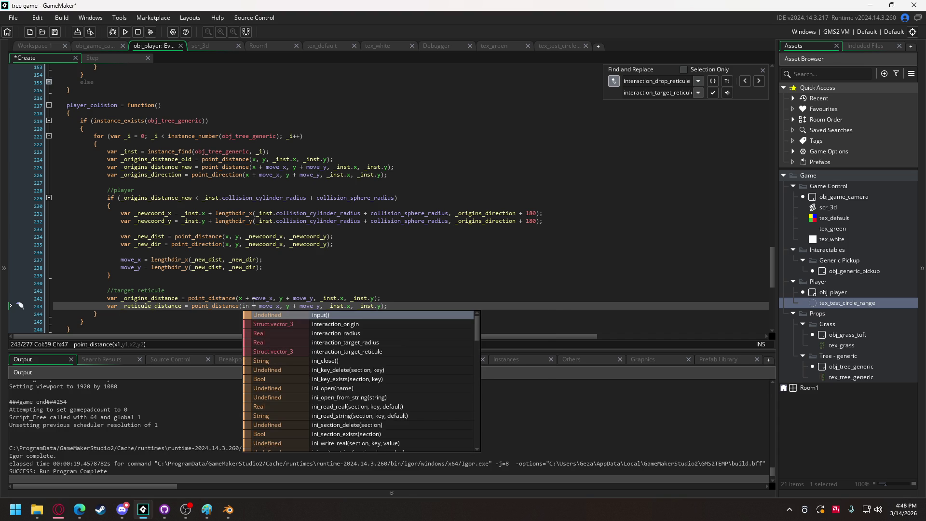
{"action": "key", "text": "Down"}
{"action": "key", "text": "Down"}
{"action": "key", "text": "Down"}
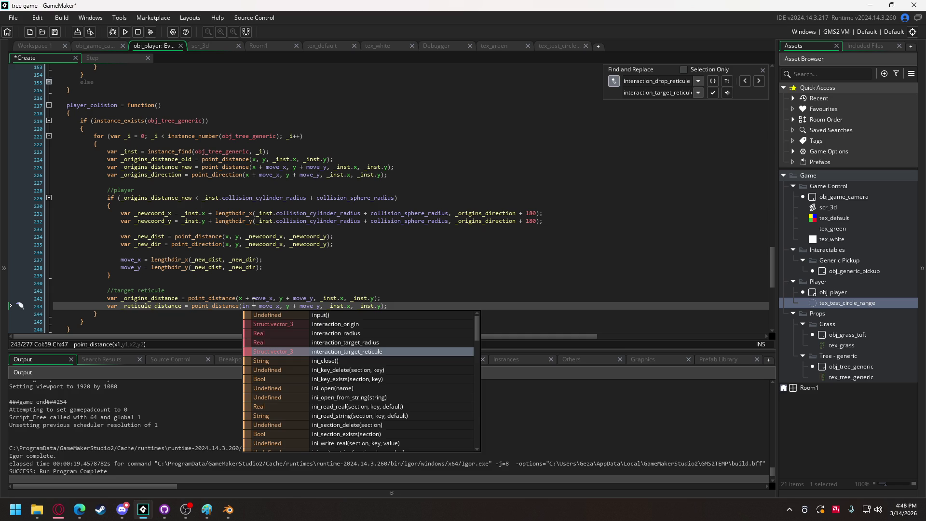
{"action": "key", "text": "Return"}
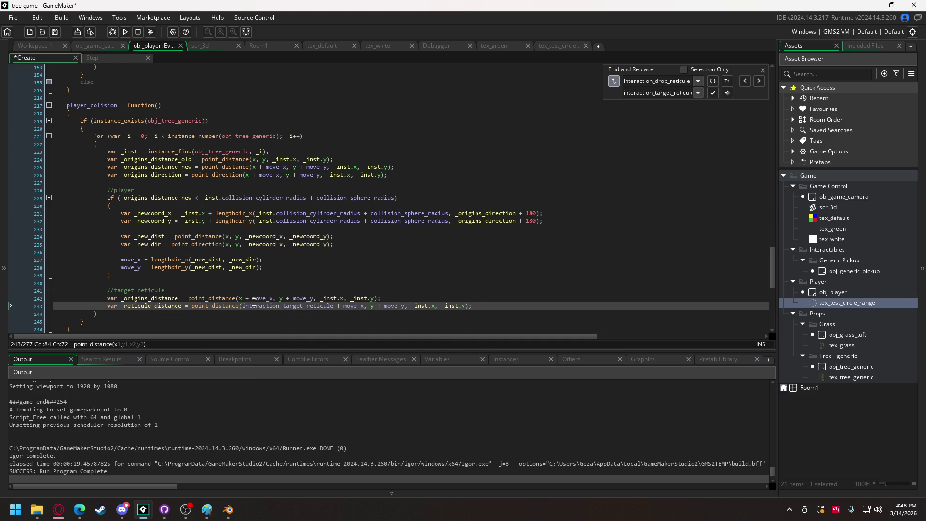
{"action": "type", "text": ".x"}
- Prefix the y argument with interaction_target_reticule, then begin 'if (_reticule_distance <'
{"action": "double_click", "coordinate": [317, 306]}
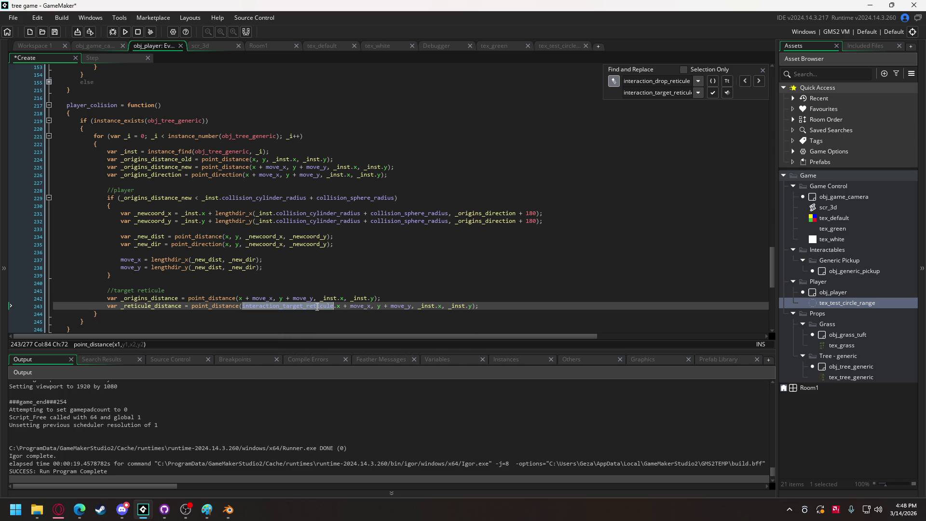
{"action": "left_click", "coordinate": [376, 307]}
{"action": "key", "text": "ctrl+v"}
{"action": "type", "text": "."}
{"action": "left_click", "coordinate": [584, 306]}
{"action": "key", "text": "Return"}
{"action": "key", "text": "Return"}
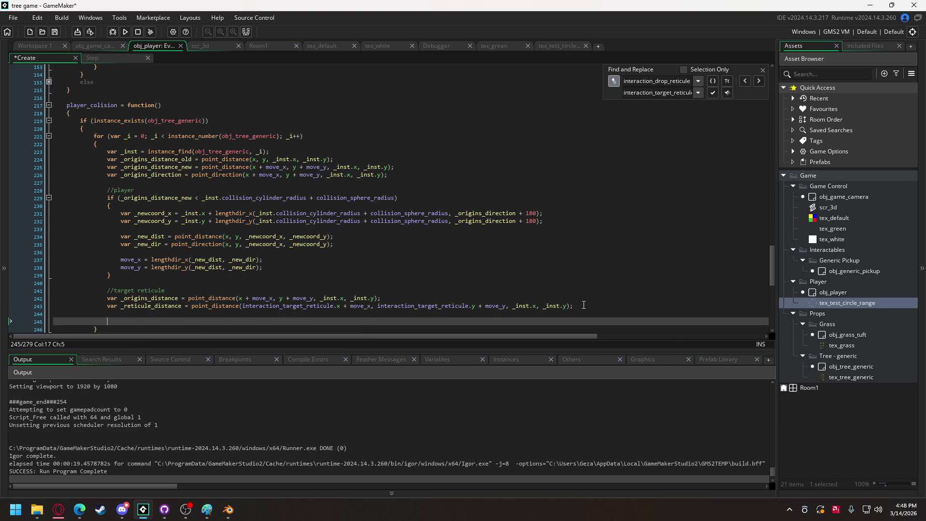
{"action": "type", "text": "if "}
{"action": "type", "text": "("}
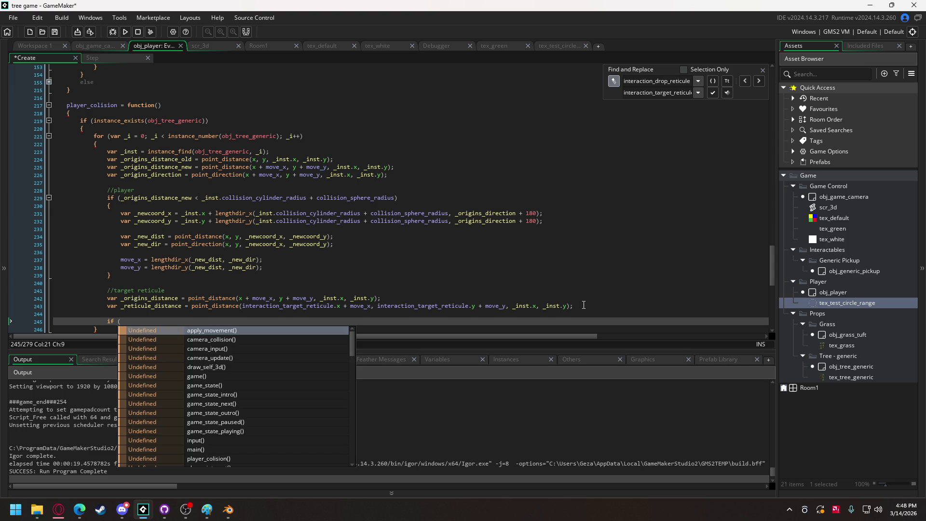
{"action": "type", "text": "_reticule_distance "}
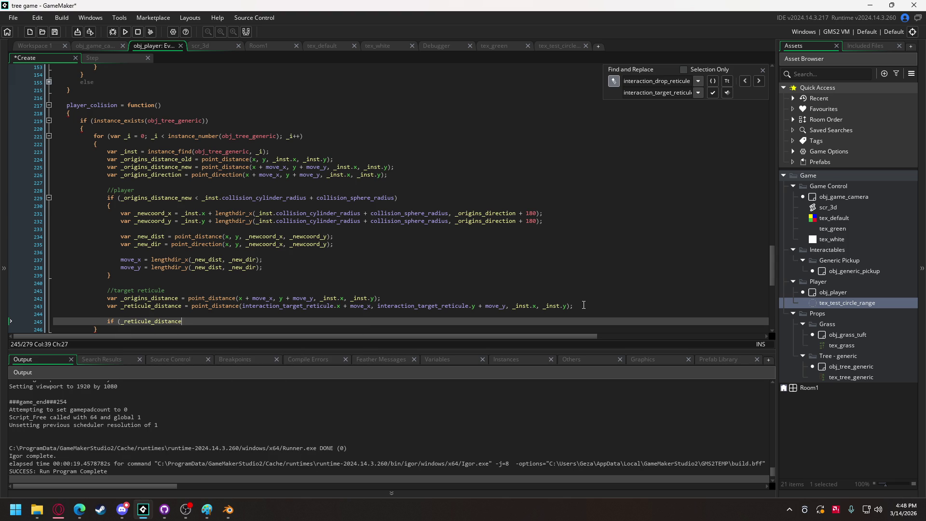
{"action": "type", "text": "<"}
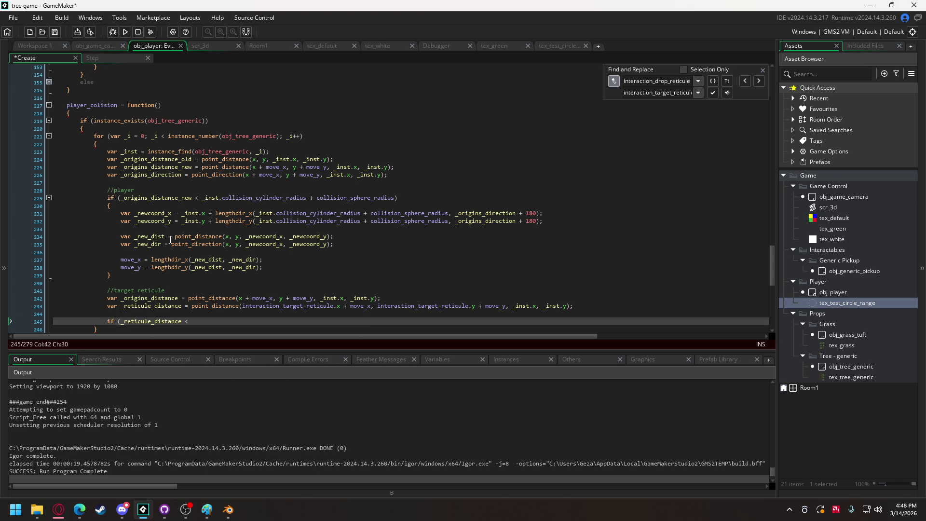
- Complete the condition with the cylinder radius plus interaction_target_radius instead of collision_sphere_radius
{"action": "left_click_drag", "start_coordinate": [202, 202], "coordinate": [397, 199]}
{"action": "key", "text": "ctrl+c"}
{"action": "left_click", "coordinate": [202, 322]}
{"action": "key", "text": "ctrl+v"}
{"action": "double_click", "coordinate": [340, 322]}
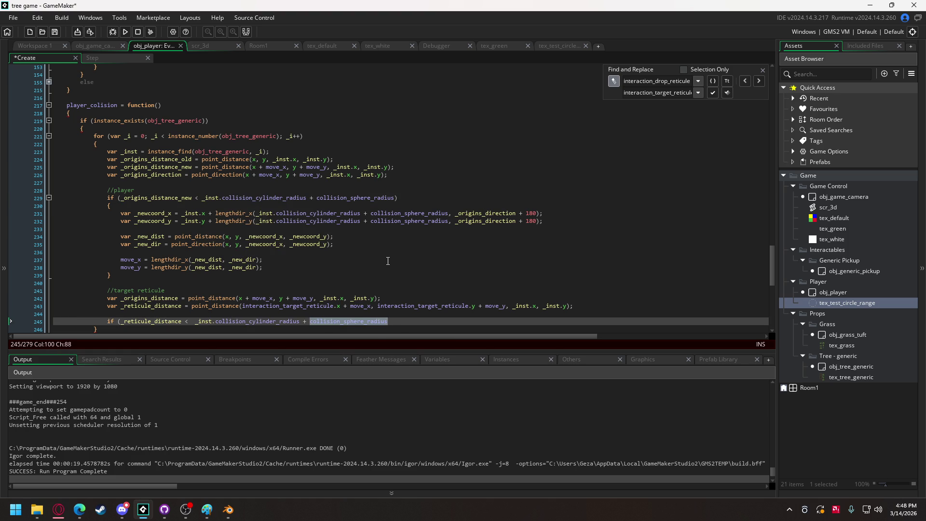
{"action": "type", "text": "inter"}
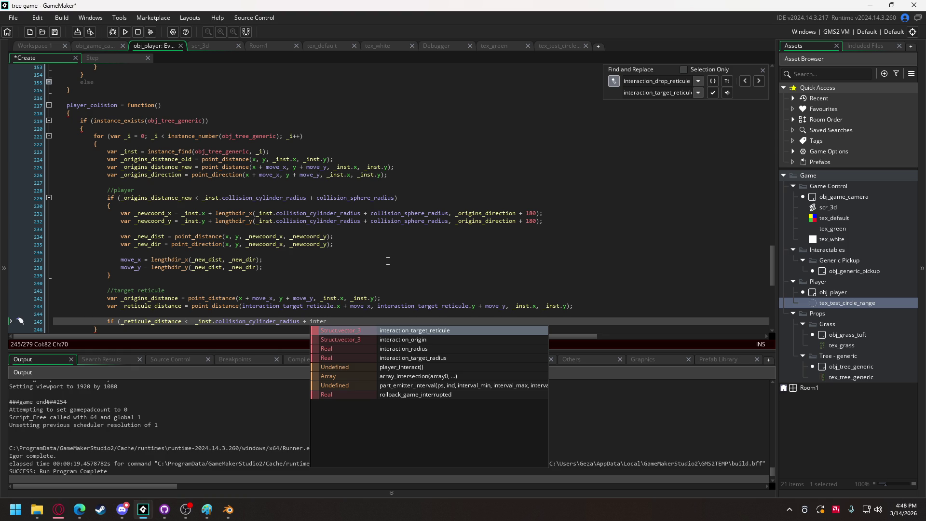
{"action": "key", "text": "Down"}
{"action": "key", "text": "Down"}
{"action": "key", "text": "Down"}
{"action": "key", "text": "Return"}
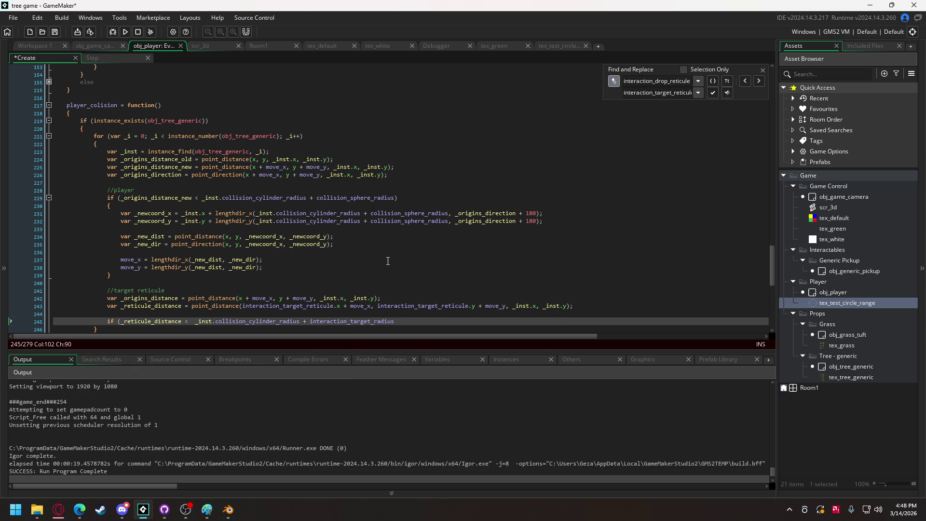
- Add braces for the if block's body and remove the extra space before _inst
{"action": "key", "text": "Return"}
{"action": "type", "text": "{"}
{"action": "key", "text": "Return"}
{"action": "key", "text": "Return"}
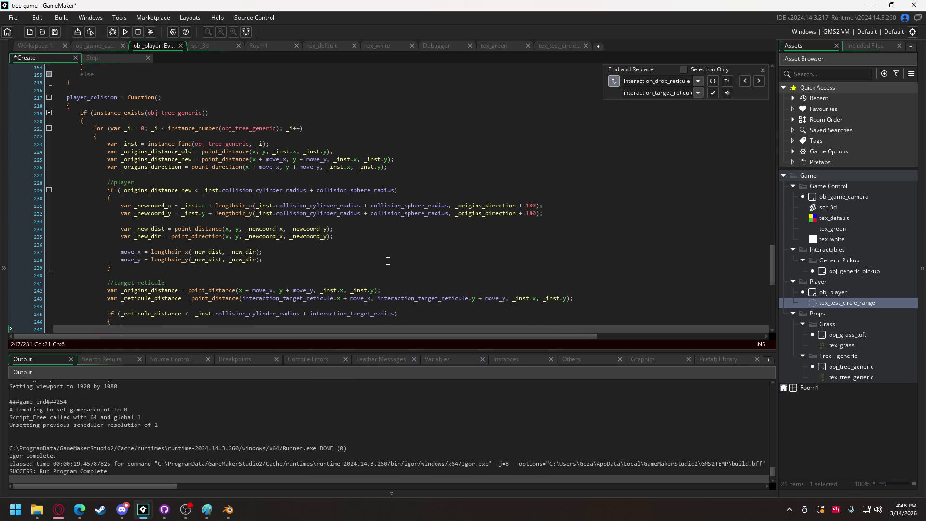
{"action": "type", "text": "}"}
{"action": "left_click", "coordinate": [193, 307]}
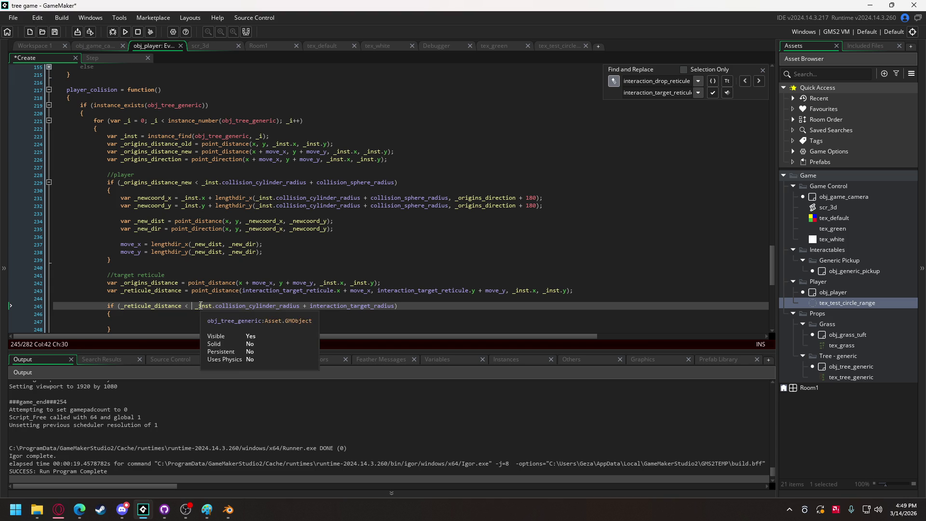
{"action": "key", "text": "BackSpace"}
{"action": "scroll", "coordinate": [253, 211], "scroll_direction": "down", "scroll_amount": 3}
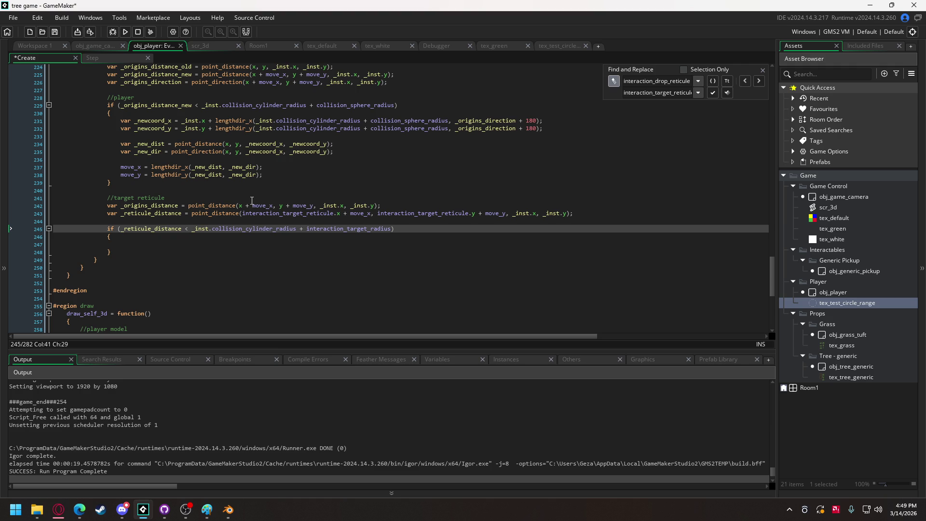
- Duplicate the distance line as _reticule_direction using point_direction from interaction_target_reticule
{"action": "left_click_drag", "start_coordinate": [581, 210], "coordinate": [106, 213]}
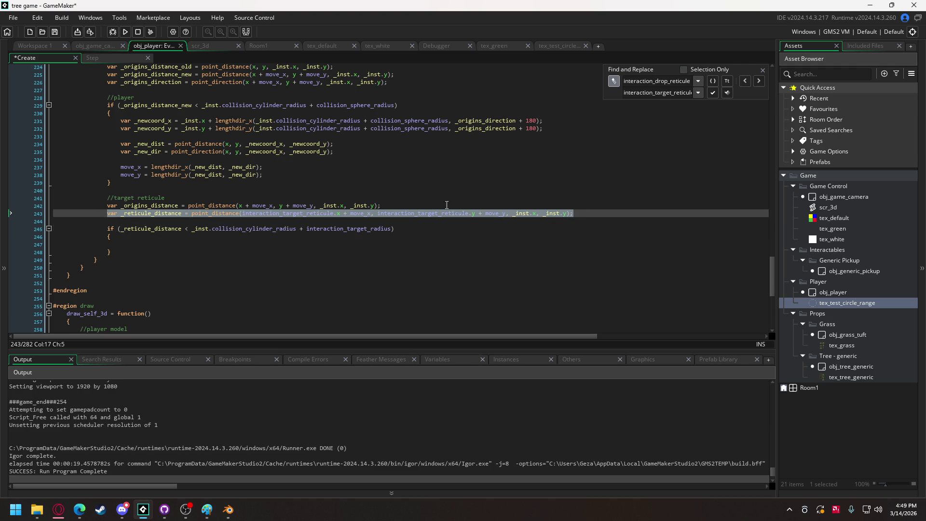
{"action": "key", "text": "ctrl+c"}
{"action": "left_click", "coordinate": [581, 213]}
{"action": "key", "text": "Return"}
{"action": "key", "text": "ctrl+v"}
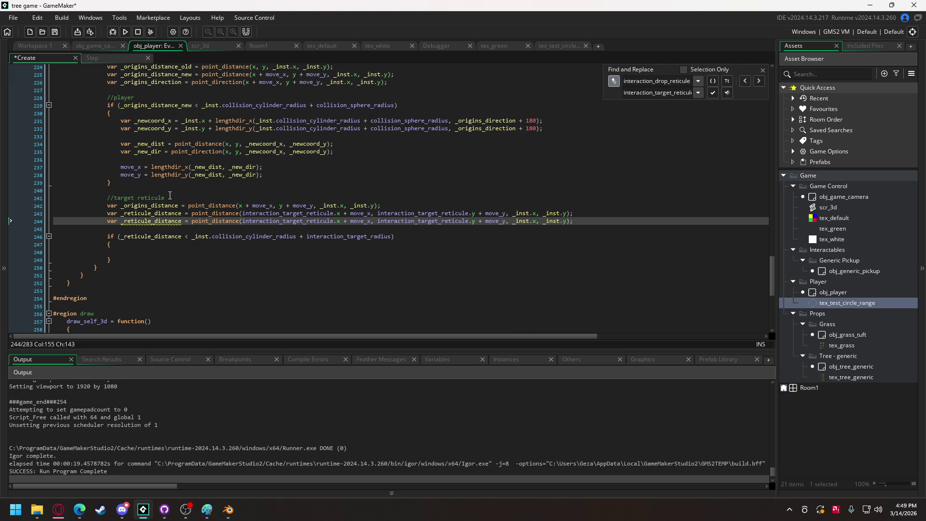
{"action": "left_click_drag", "start_coordinate": [162, 218], "coordinate": [183, 219]}
{"action": "type", "text": "recti"}
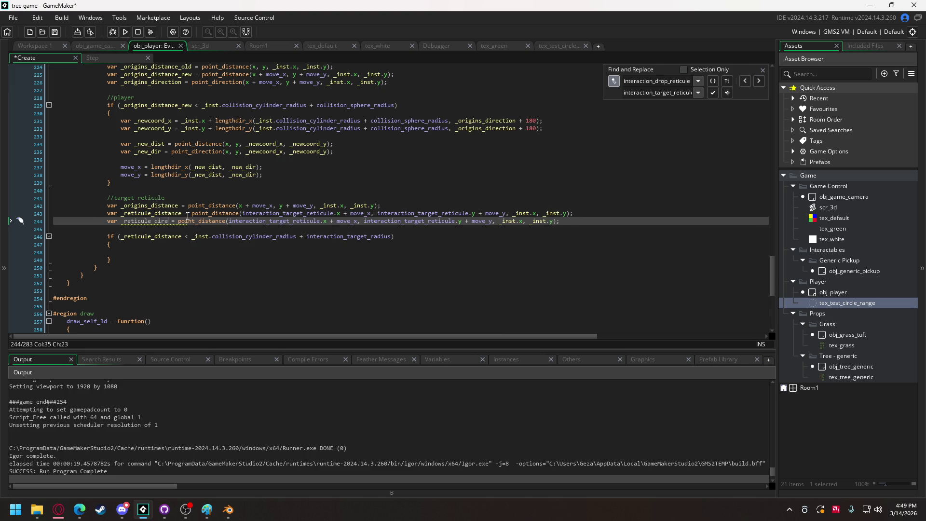
{"action": "type", "text": "on"}
{"action": "mouse_move", "coordinate": [223, 222]}
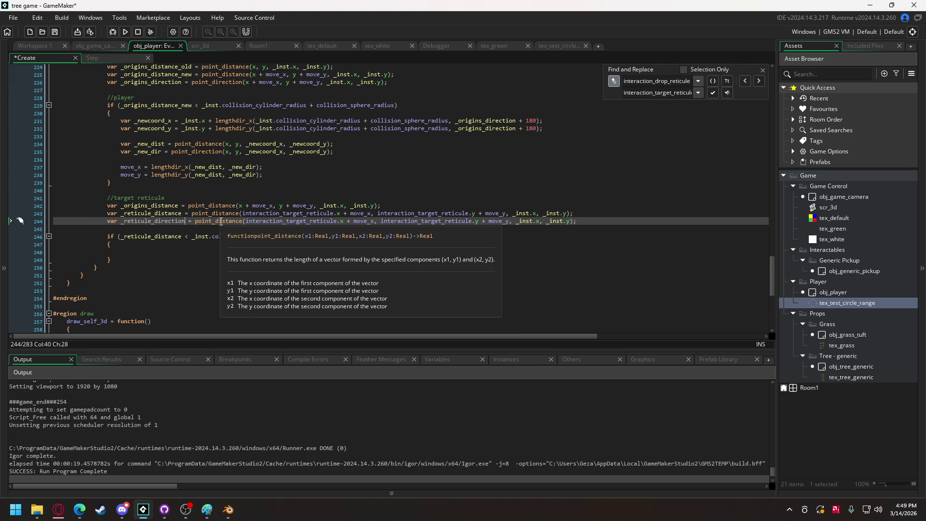
{"action": "left_click_drag", "start_coordinate": [224, 221], "coordinate": [242, 221]}
{"action": "type", "text": "rection(in"}
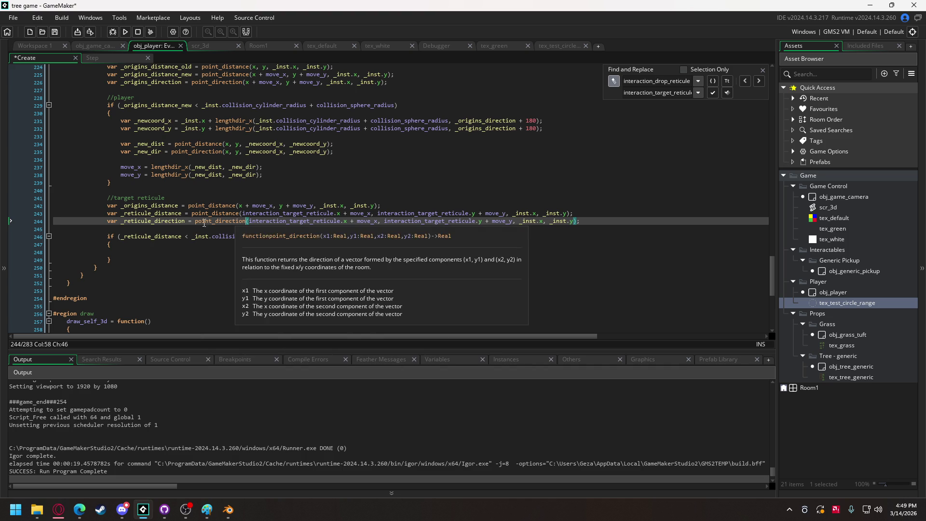
{"action": "mouse_move", "coordinate": [148, 234]}
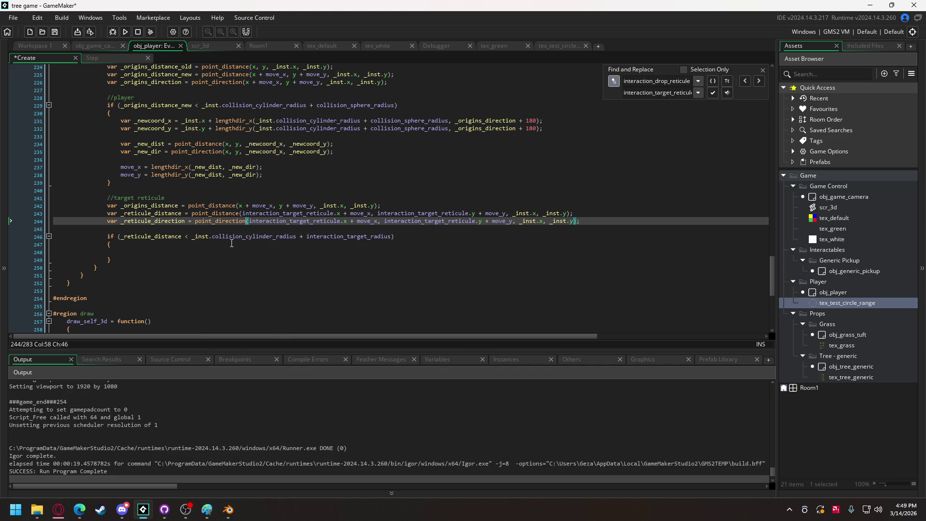
{"action": "mouse_move", "coordinate": [234, 241]}
{"action": "mouse_move", "coordinate": [129, 259]}
{"action": "left_mouse_down"}
{"action": "mouse_move", "coordinate": [111, 237]}
{"action": "mouse_move", "coordinate": [108, 199]}
{"action": "left_mouse_up"}
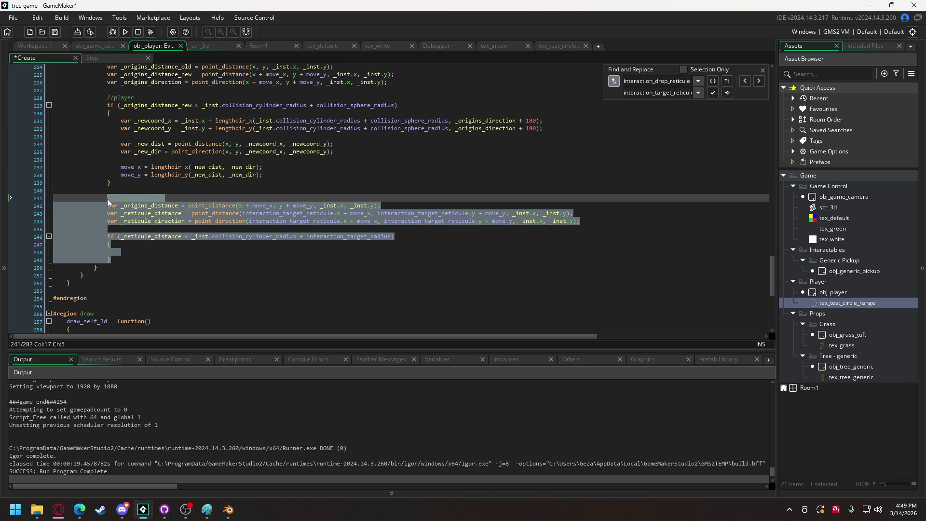
{"action": "key", "text": "ctrl+k"}
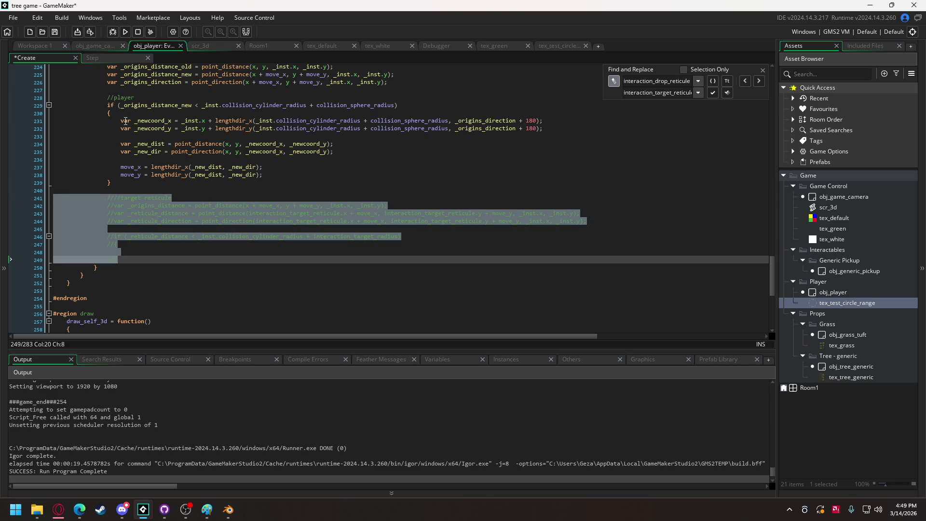
- Read through the obj_player Create code, then switch over to the Discord chat
{"action": "scroll", "coordinate": [184, 198], "scroll_direction": "up", "scroll_amount": 5}
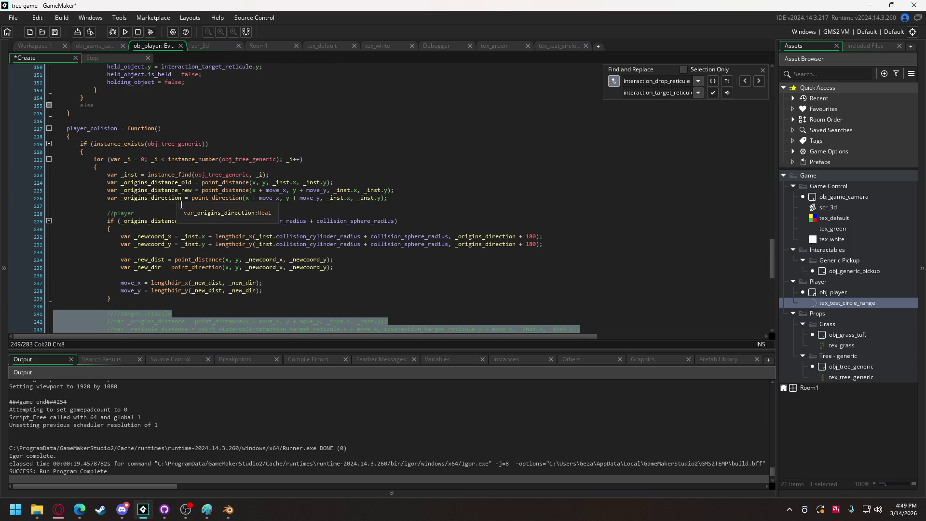
{"action": "scroll", "coordinate": [184, 198], "scroll_direction": "up", "scroll_amount": 8}
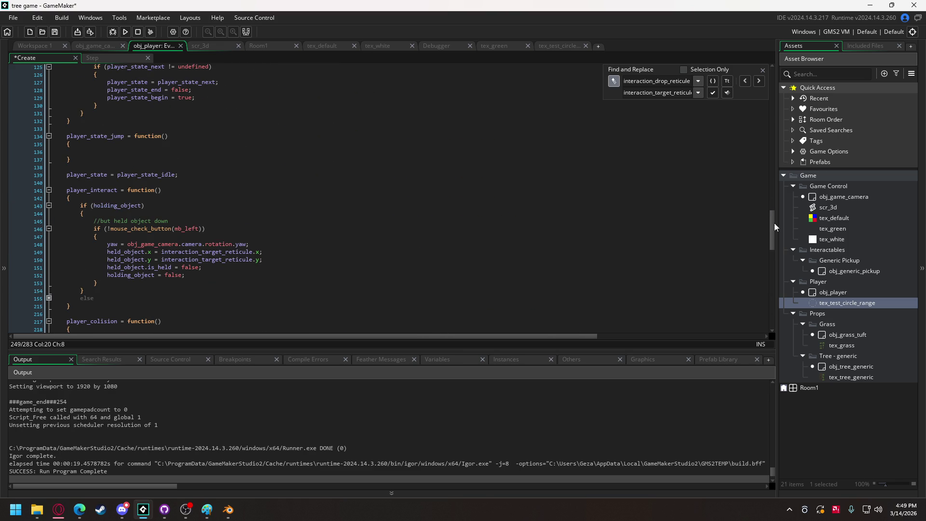
{"action": "left_click_drag", "start_coordinate": [771, 230], "coordinate": [771, 143]}
{"action": "mouse_move", "coordinate": [78, 199]}
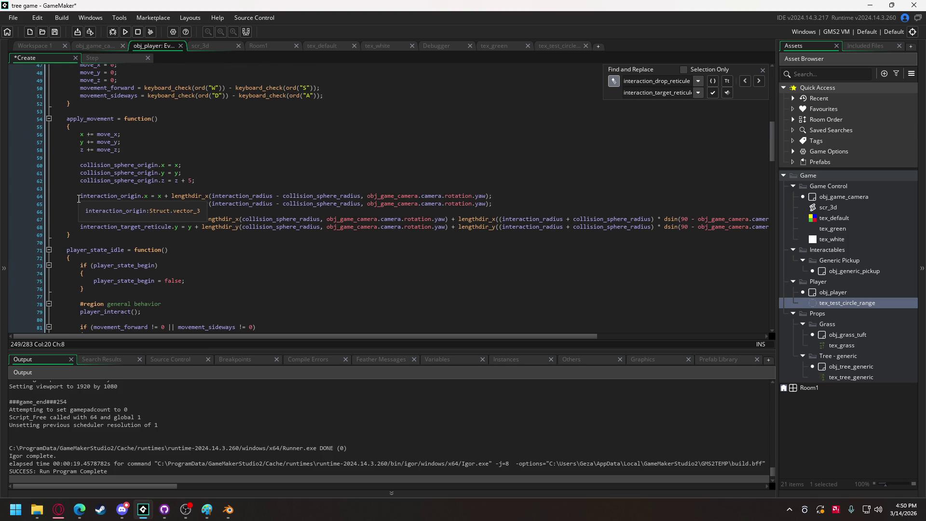
{"action": "mouse_move", "coordinate": [79, 223]}
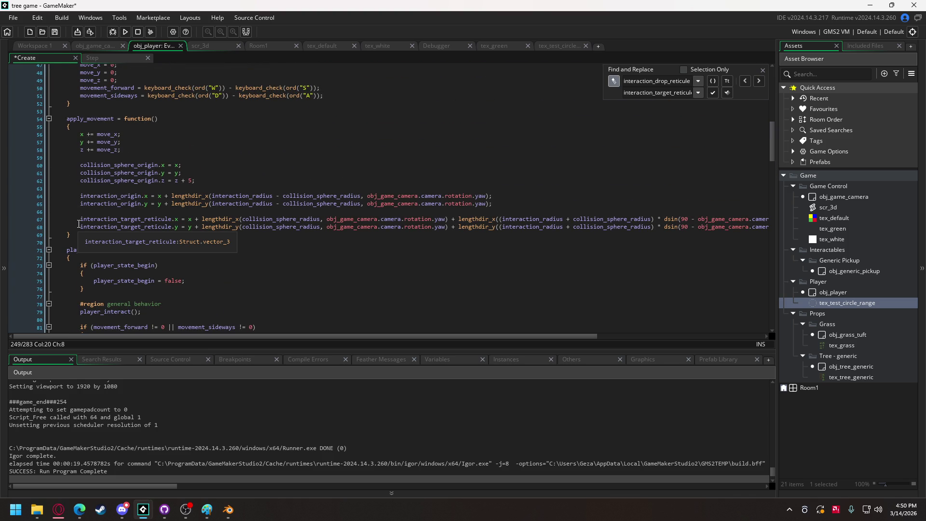
{"action": "mouse_move", "coordinate": [104, 115]}
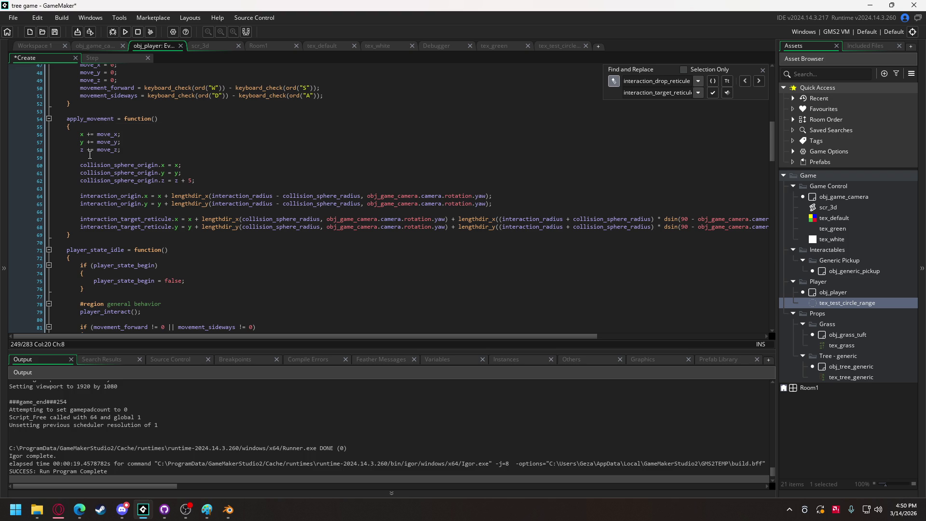
{"action": "mouse_move", "coordinate": [214, 225]}
{"action": "mouse_move", "coordinate": [132, 281]}
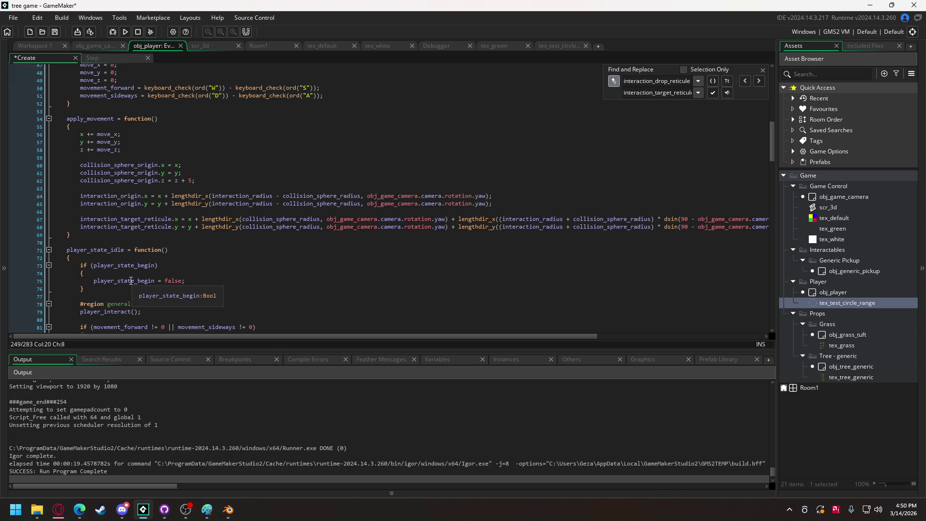
{"action": "left_click", "coordinate": [122, 510]}
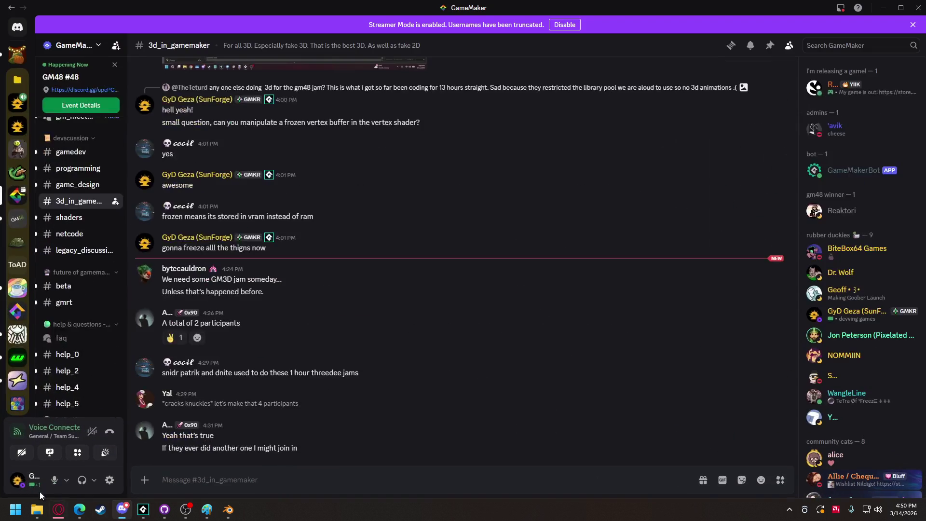
- Switch back from Discord to the GameMaker code editor with Alt+Tab
{"action": "key", "text": "alt+Tab"}
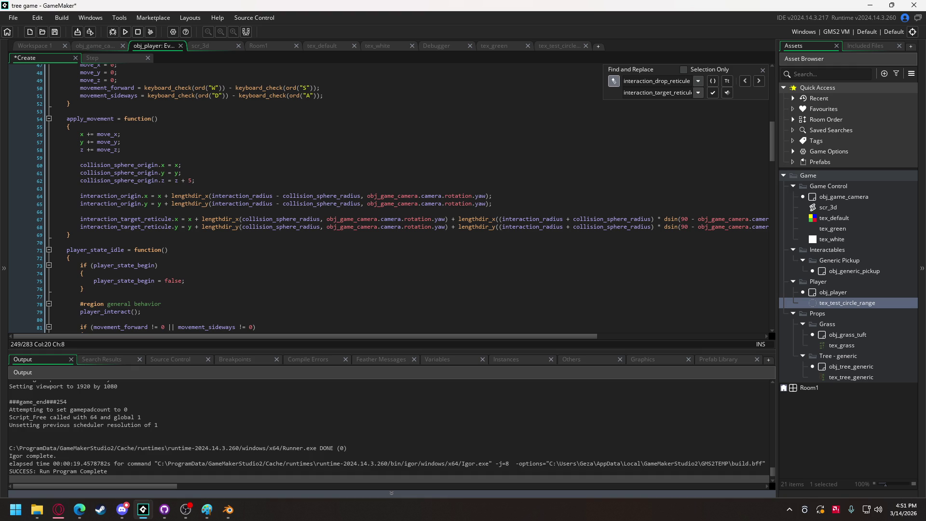
- Bring up Edge's 'Rules – gm48' tab and view the page from its top
{"action": "left_click", "coordinate": [79, 509]}
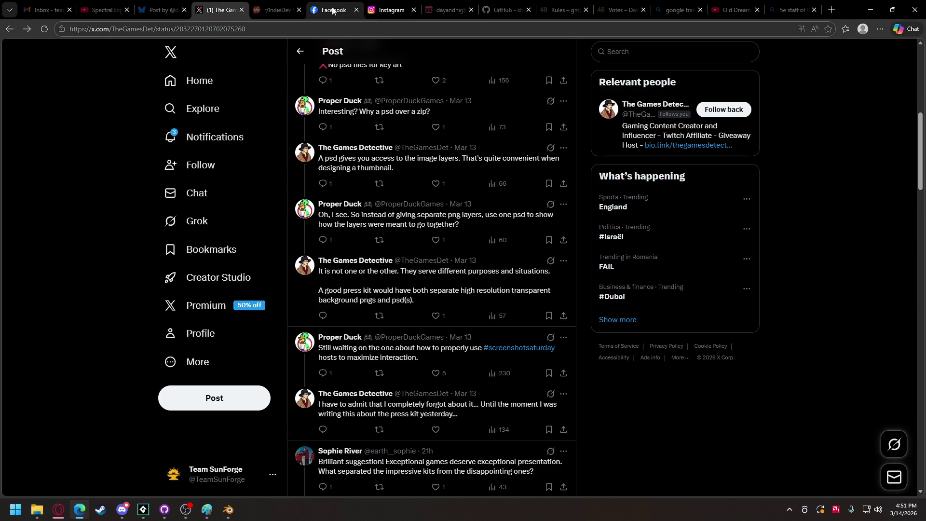
{"action": "left_click", "coordinate": [557, 10]}
{"action": "scroll", "coordinate": [775, 152], "scroll_direction": "up", "scroll_amount": 10}
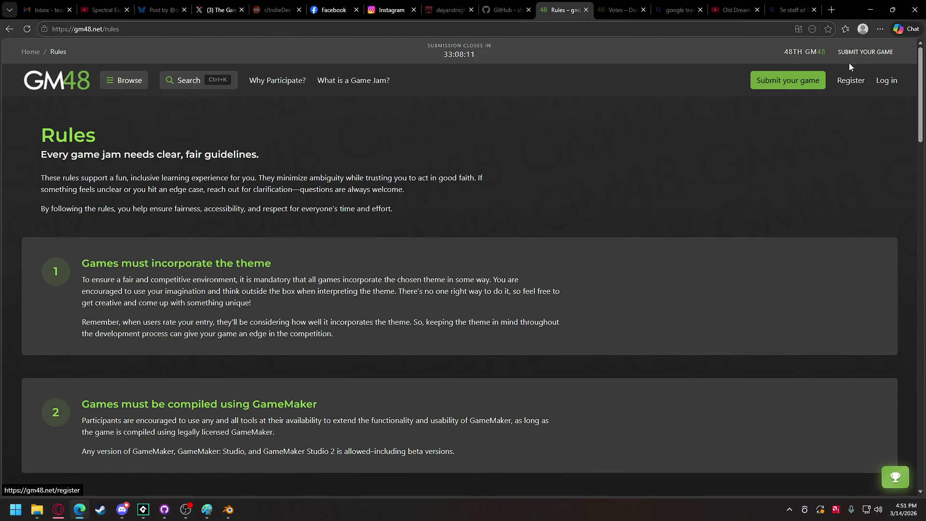
- Reload the GM48 rules page and log in with the Google account
{"action": "left_click", "coordinate": [31, 31]}
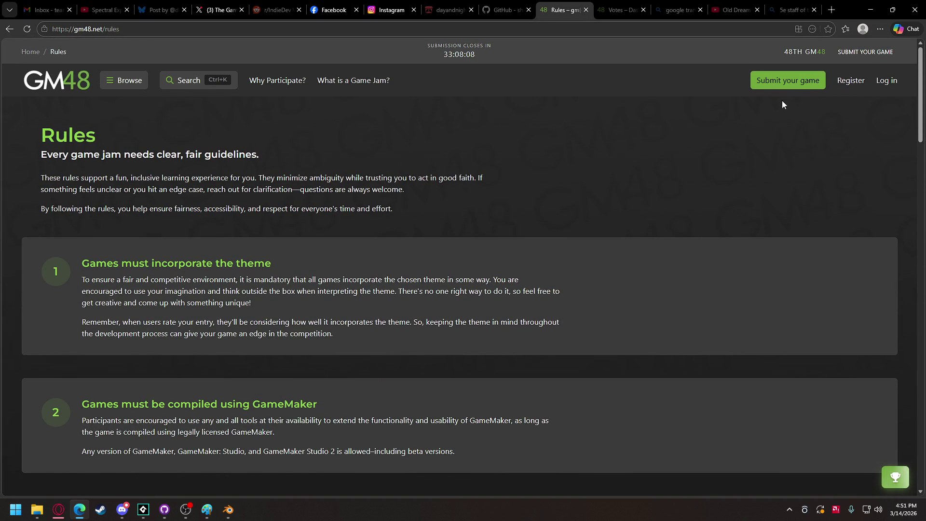
{"action": "left_click", "coordinate": [886, 81]}
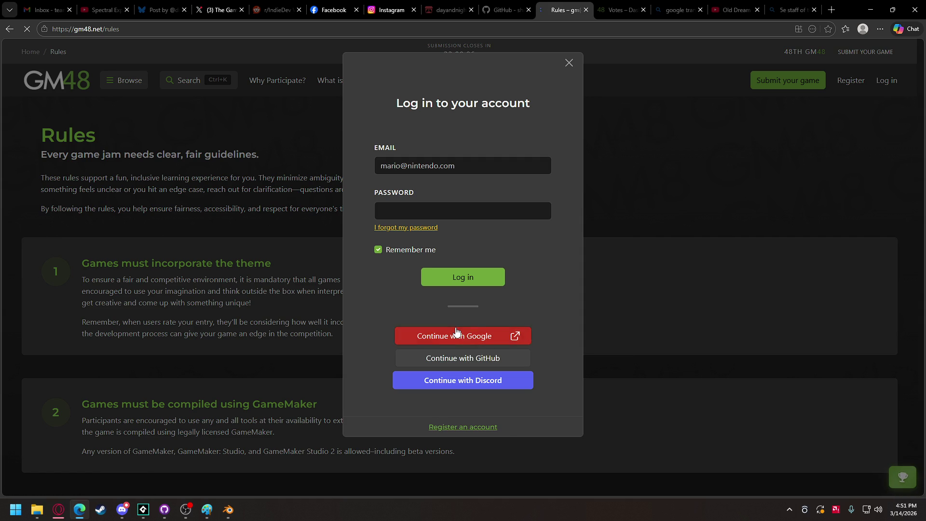
{"action": "left_click", "coordinate": [459, 332]}
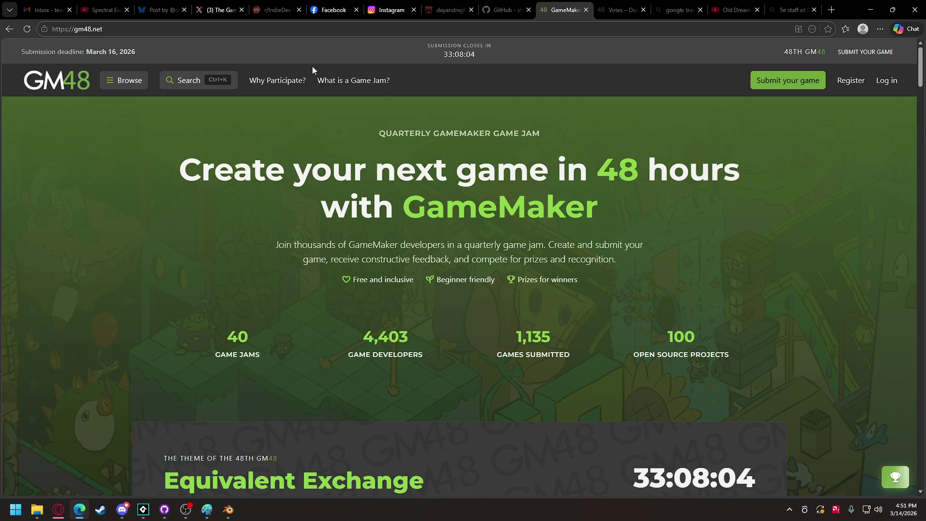
{"action": "left_click", "coordinate": [26, 30]}
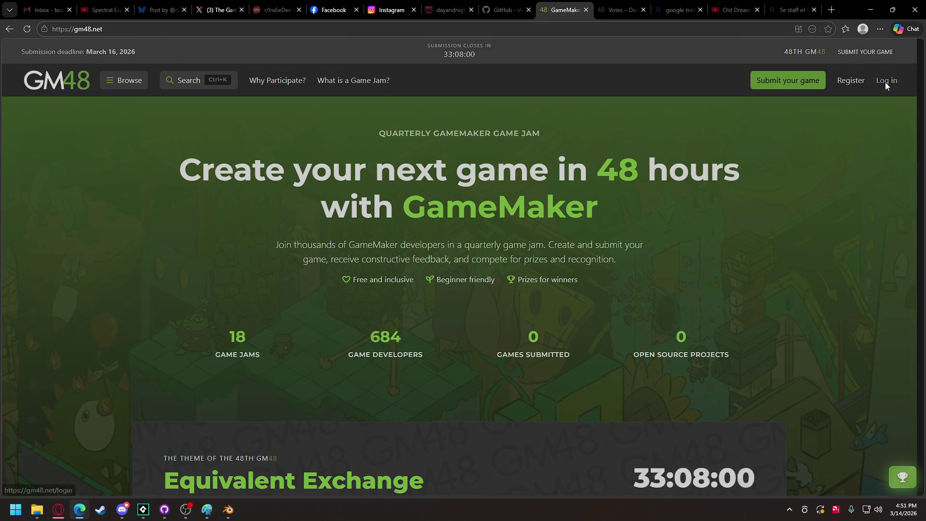
{"action": "left_click", "coordinate": [886, 81]}
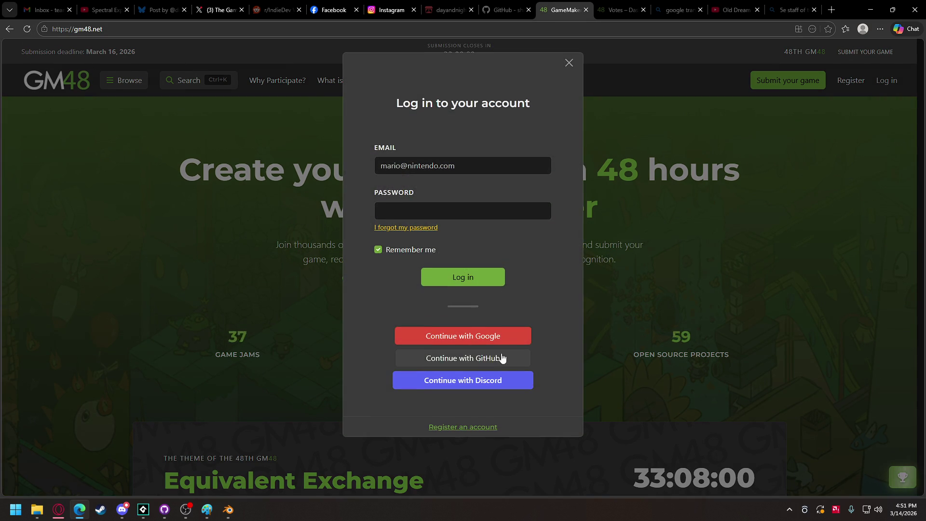
{"action": "left_click", "coordinate": [480, 343]}
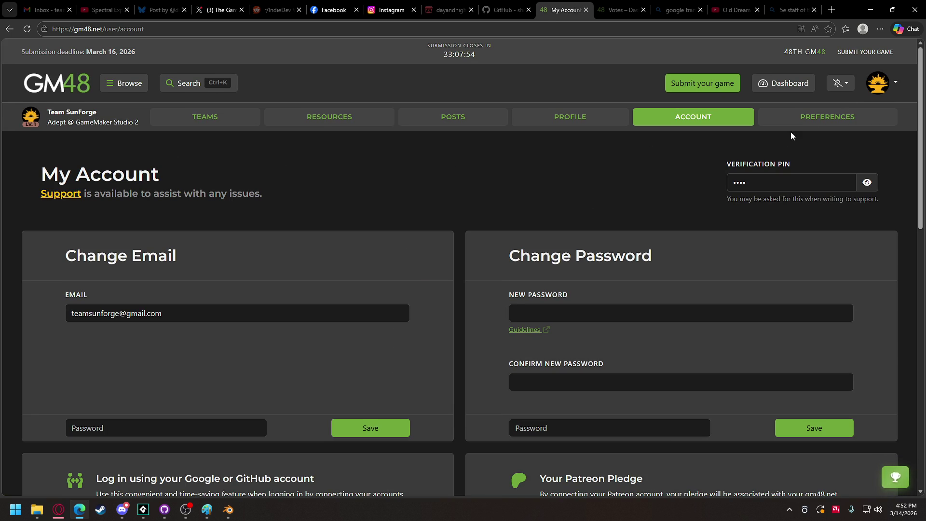
- Check the My Teams page, then minimize the browser to reveal GameMaker
{"action": "left_click", "coordinate": [883, 87]}
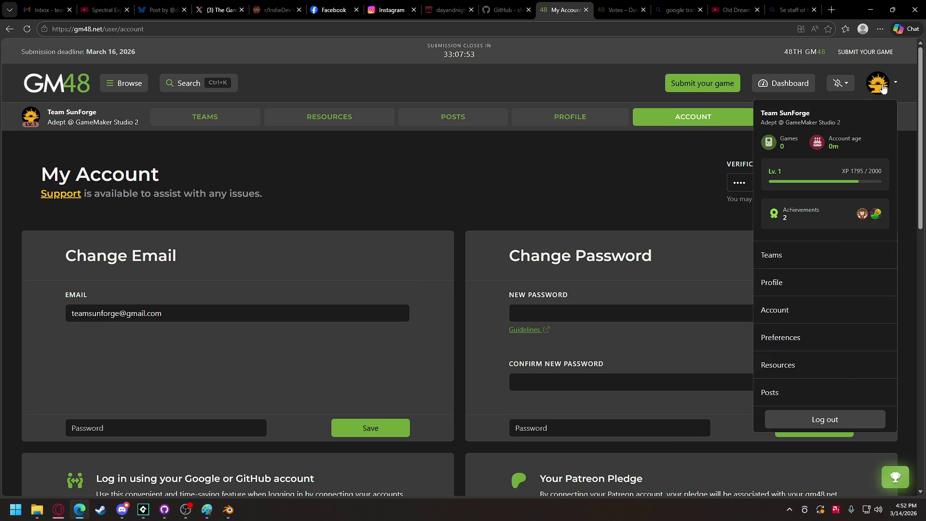
{"action": "left_click", "coordinate": [788, 255]}
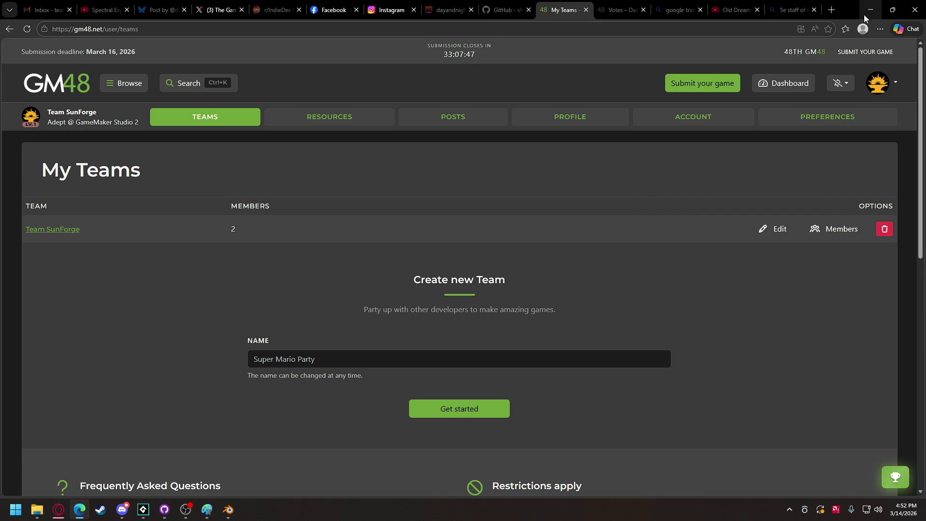
{"action": "double_click", "coordinate": [844, 17]}
{"action": "left_click", "coordinate": [586, 54]}
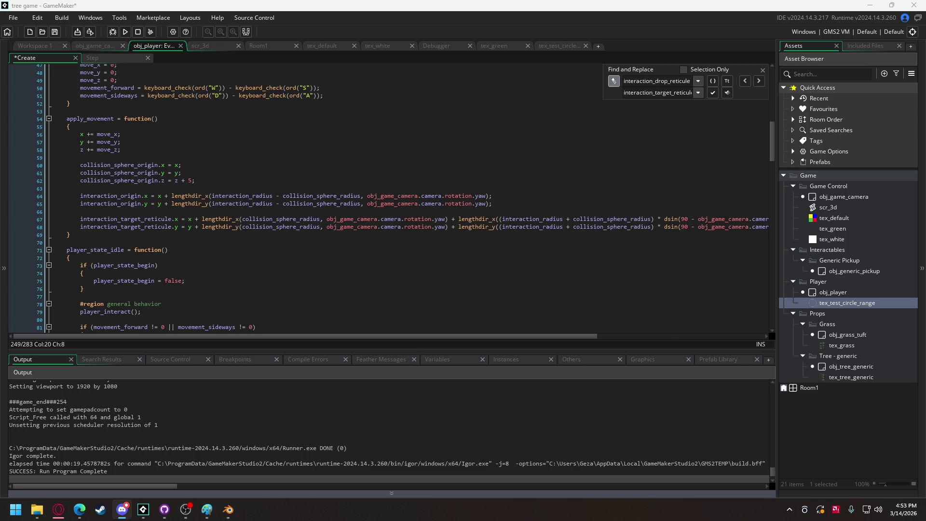
{"action": "key", "text": "alt+Tab"}
{"action": "left_click", "coordinate": [766, 56]}
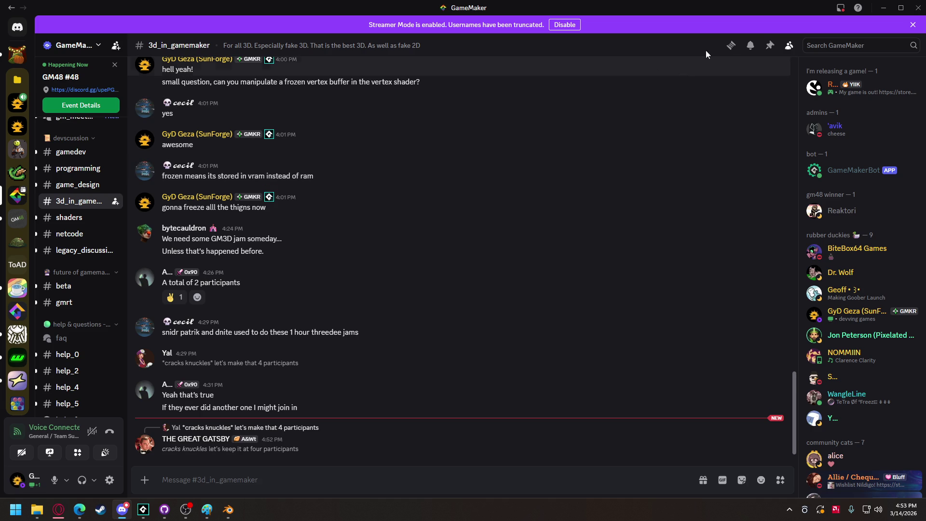
{"action": "left_click", "coordinate": [880, 10]}
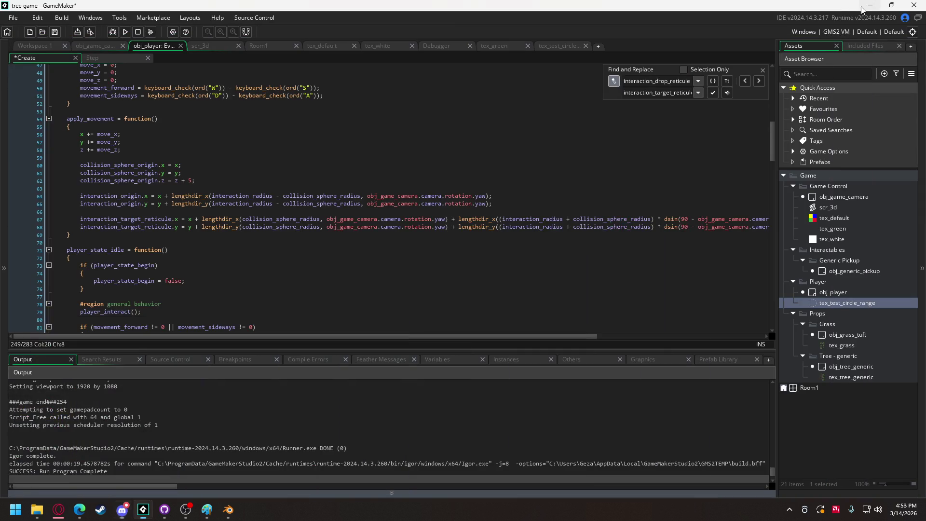
- Run the tree game and abort it after the player_collision not-set code error
{"action": "scroll", "coordinate": [226, 248], "scroll_direction": "up", "scroll_amount": 2}
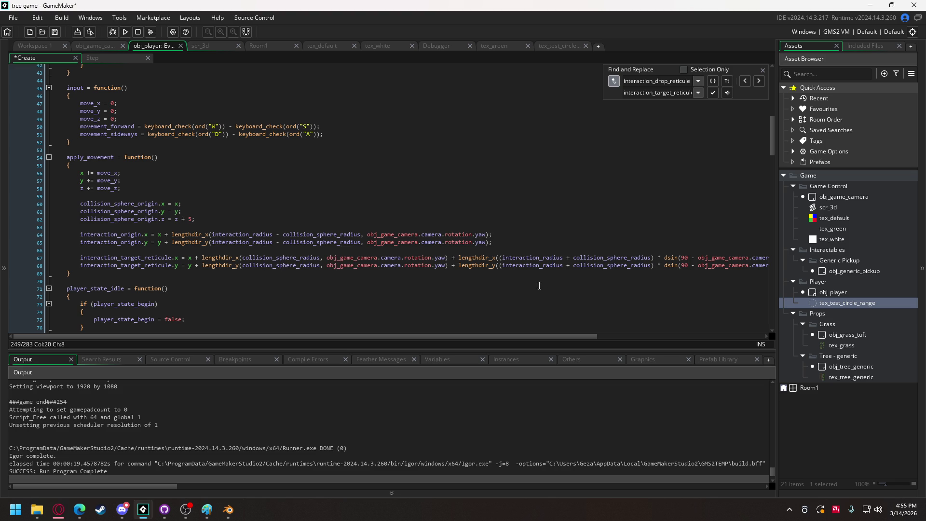
{"action": "left_click_drag", "start_coordinate": [771, 147], "coordinate": [784, 368]}
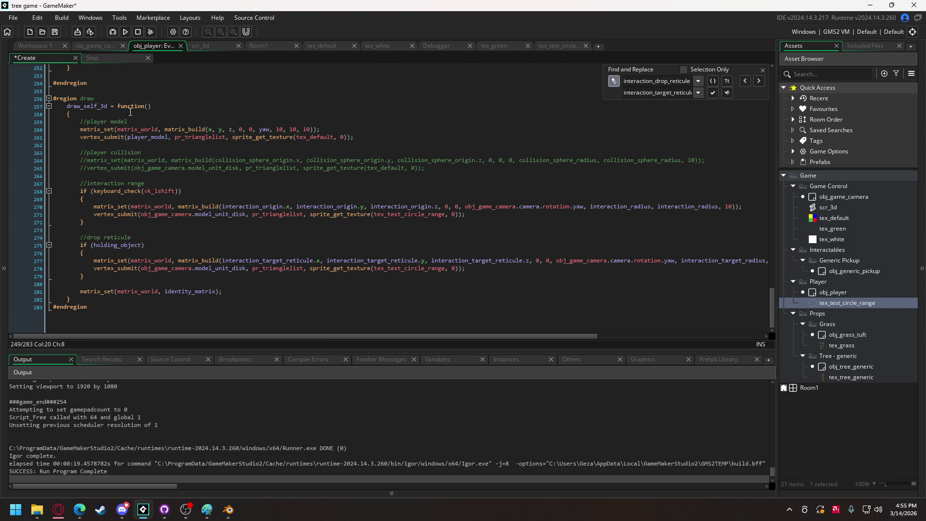
{"action": "left_click", "coordinate": [126, 32]}
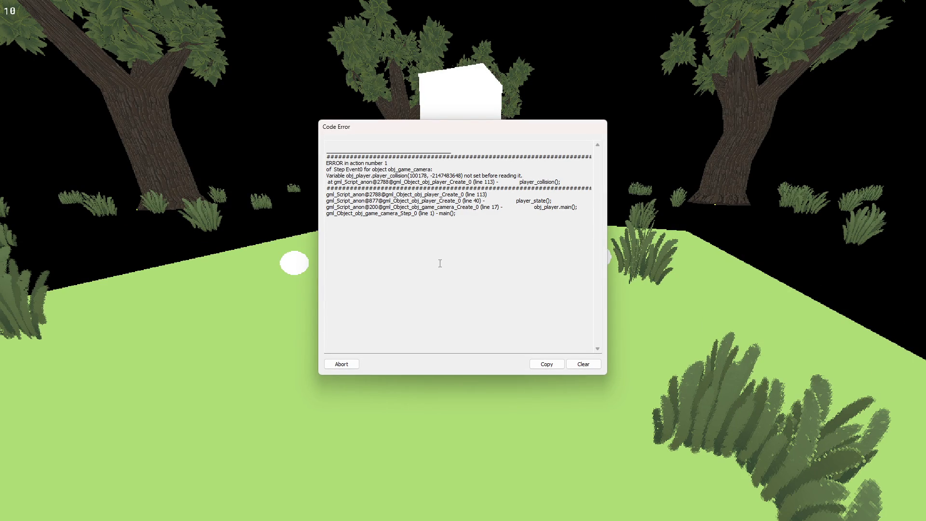
{"action": "left_click", "coordinate": [347, 366]}
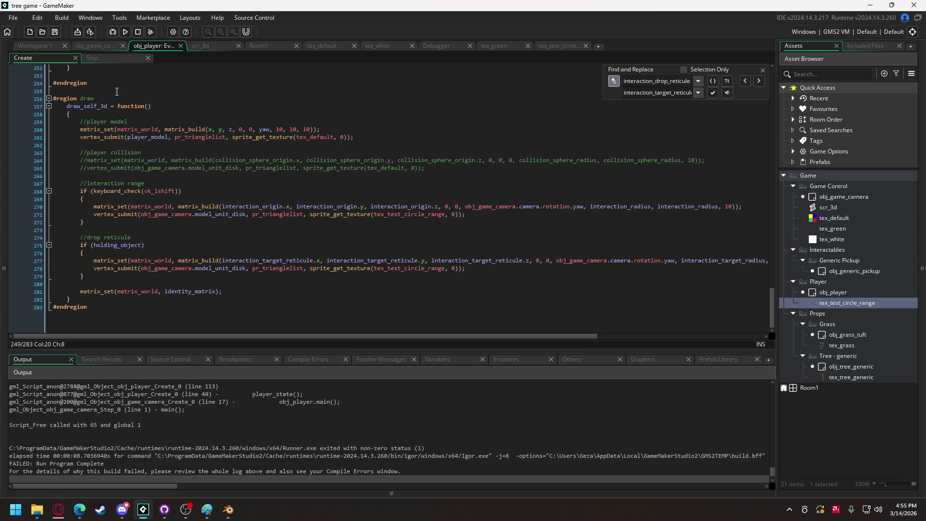
- Fix the misspelled player_colision function name to player_collision on line 217 and rerun the game
{"action": "scroll", "coordinate": [527, 308], "scroll_direction": "up", "scroll_amount": 20}
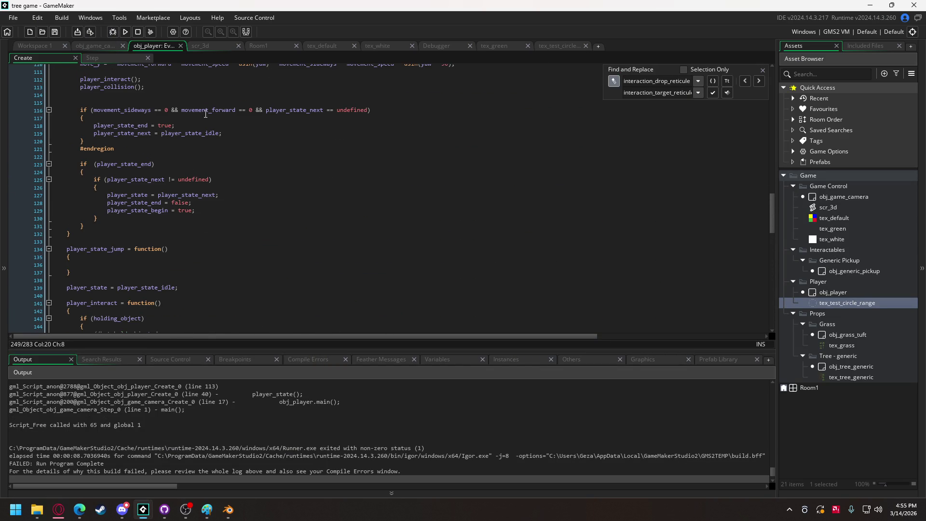
{"action": "scroll", "coordinate": [165, 95], "scroll_direction": "up", "scroll_amount": 1}
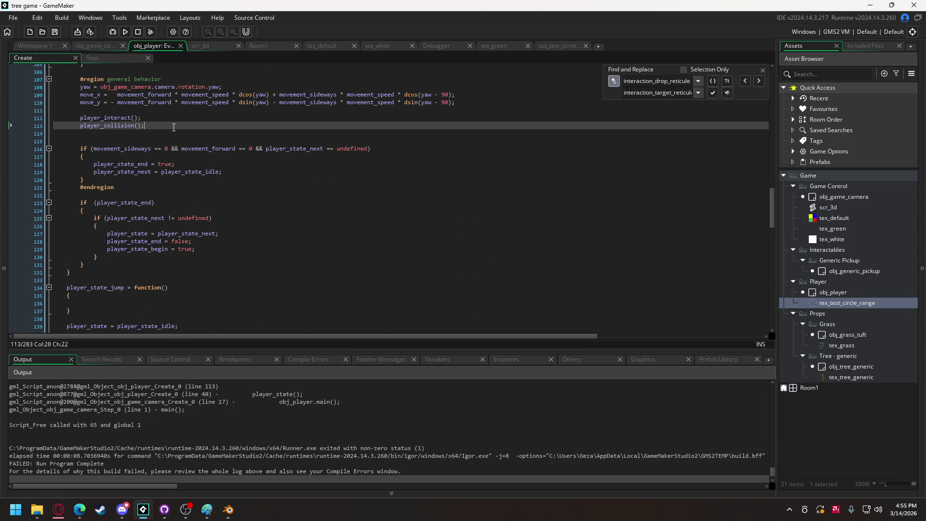
{"action": "mouse_move", "coordinate": [772, 207]}
{"action": "left_mouse_down"}
{"action": "mouse_move", "coordinate": [766, 344]}
{"action": "mouse_move", "coordinate": [777, 242]}
{"action": "mouse_move", "coordinate": [774, 286]}
{"action": "mouse_move", "coordinate": [776, 268]}
{"action": "left_mouse_up"}
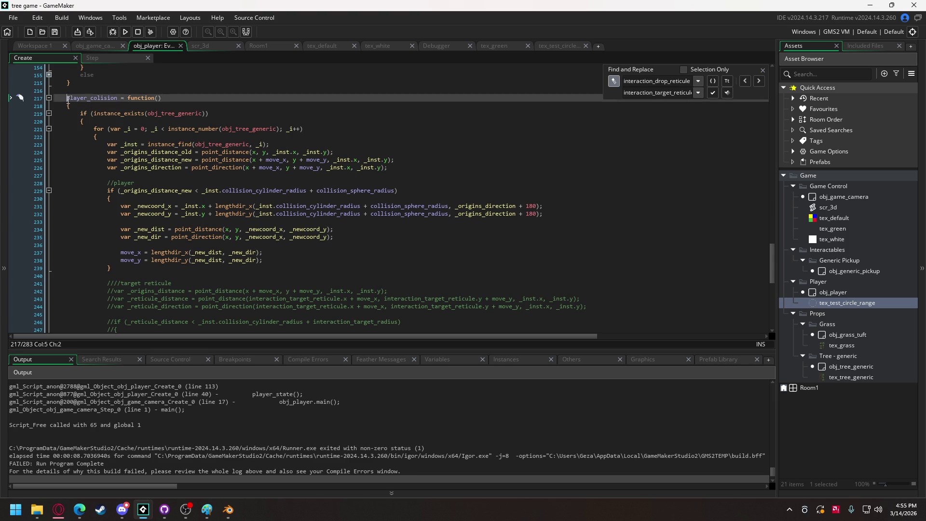
{"action": "scroll", "coordinate": [68, 98], "scroll_direction": "down", "scroll_amount": 1}
{"action": "scroll", "coordinate": [66, 94], "scroll_direction": "down", "scroll_amount": 5}
{"action": "mouse_move", "coordinate": [67, 92]}
{"action": "left_mouse_down"}
{"action": "mouse_move", "coordinate": [75, 199]}
{"action": "mouse_move", "coordinate": [65, 131]}
{"action": "left_mouse_up"}
{"action": "scroll", "coordinate": [72, 195], "scroll_direction": "up", "scroll_amount": 5}
{"action": "scroll", "coordinate": [65, 131], "scroll_direction": "up", "scroll_amount": 2}
{"action": "left_click", "coordinate": [115, 119]}
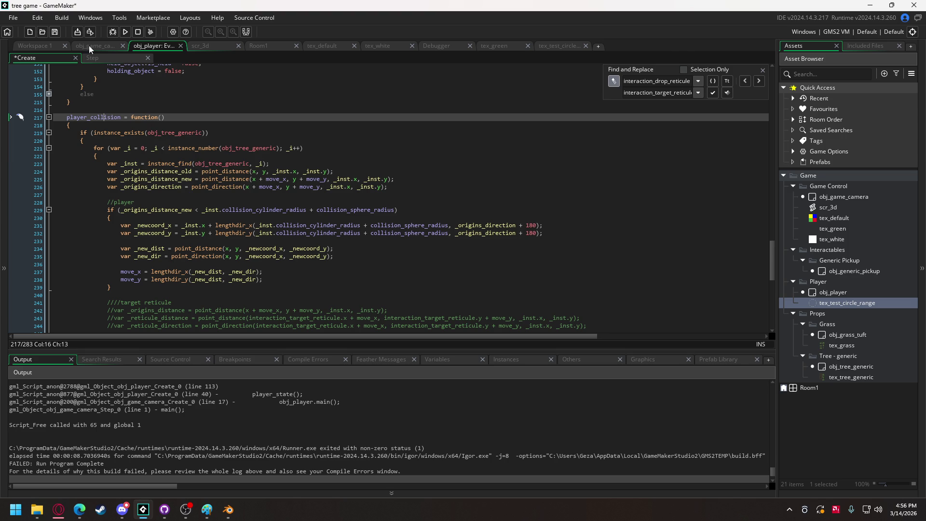
{"action": "left_click", "coordinate": [126, 32]}
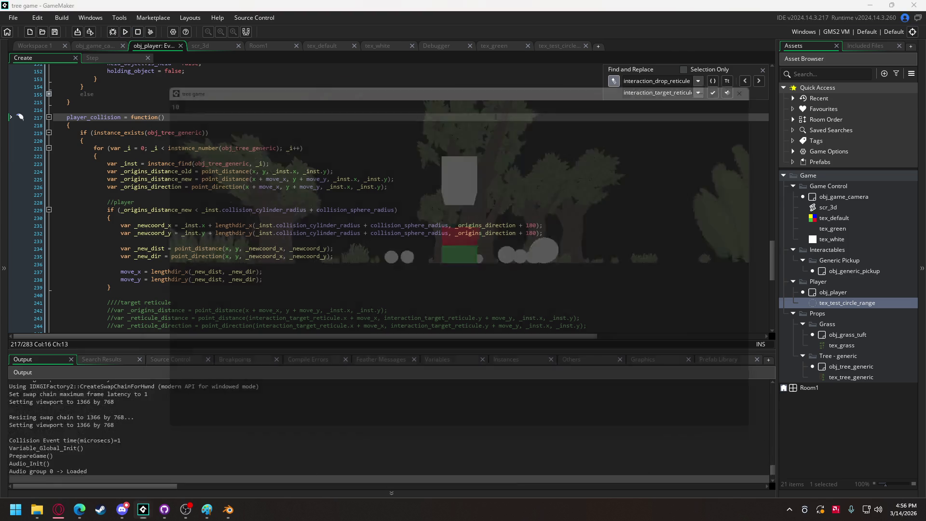
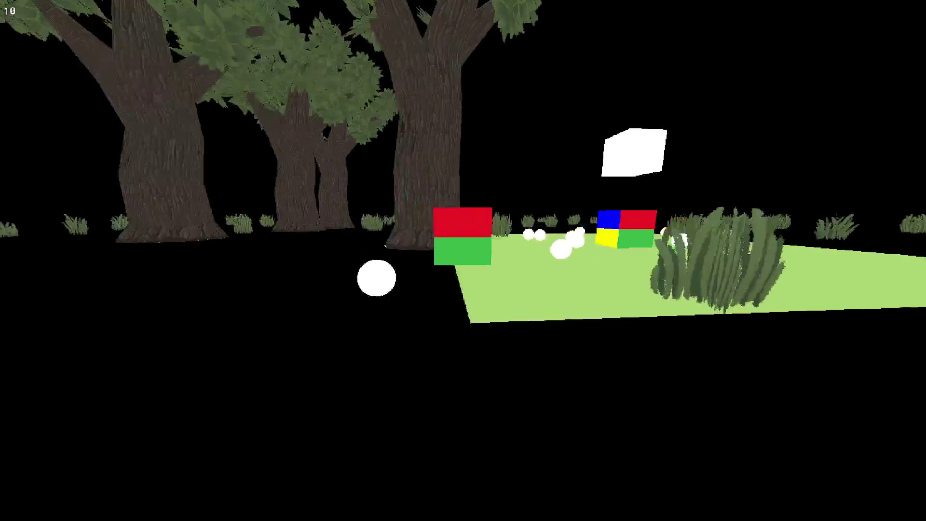
- Close the running game and scroll the obj_player Create event back to apply_movement
{"action": "key", "text": "Escape"}
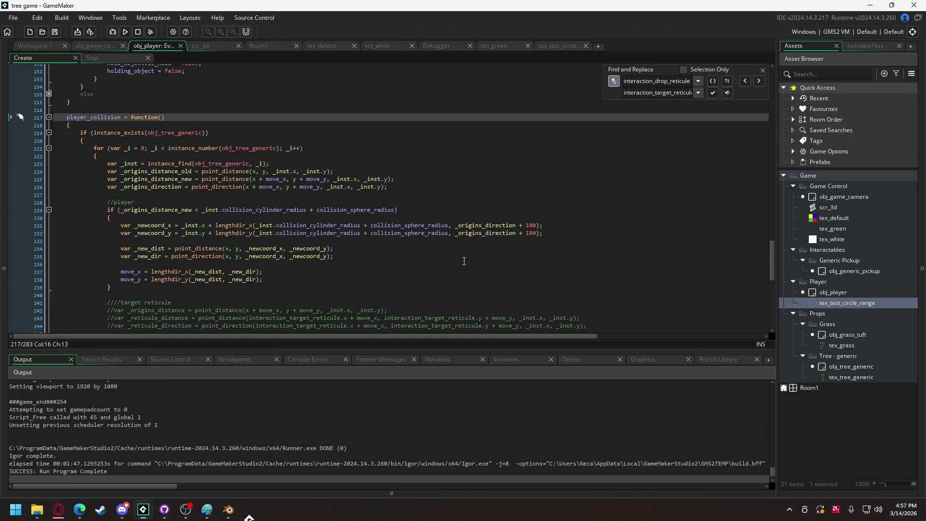
{"action": "scroll", "coordinate": [246, 180], "scroll_direction": "up", "scroll_amount": 15}
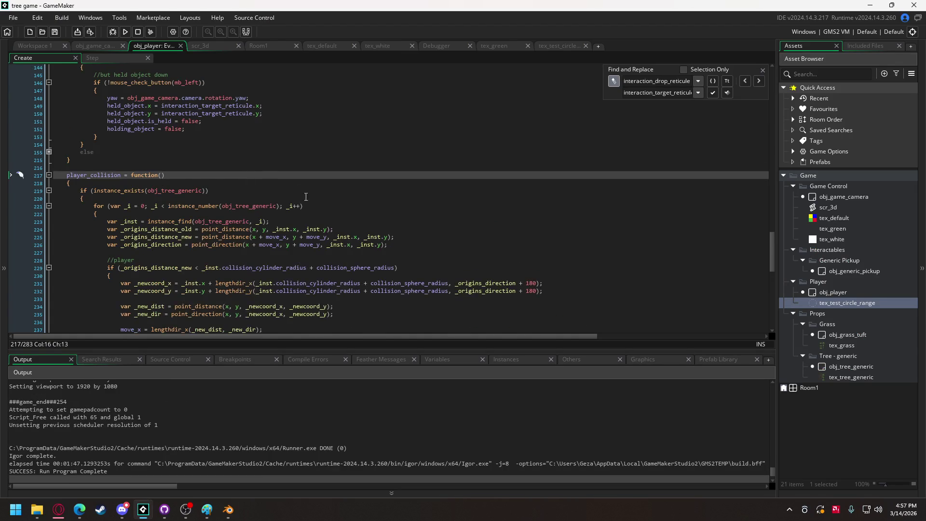
{"action": "scroll", "coordinate": [321, 191], "scroll_direction": "down", "scroll_amount": 13}
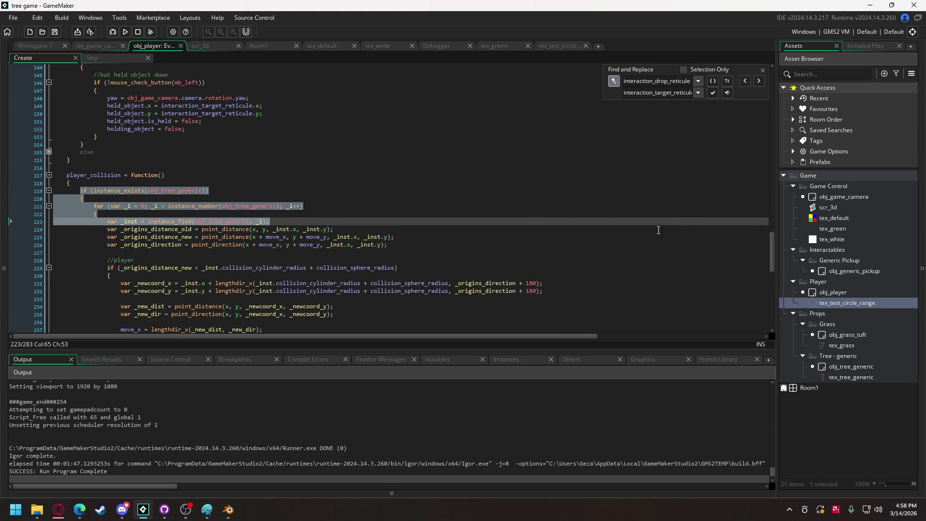
{"action": "scroll", "coordinate": [762, 177], "scroll_direction": "up", "scroll_amount": 20}
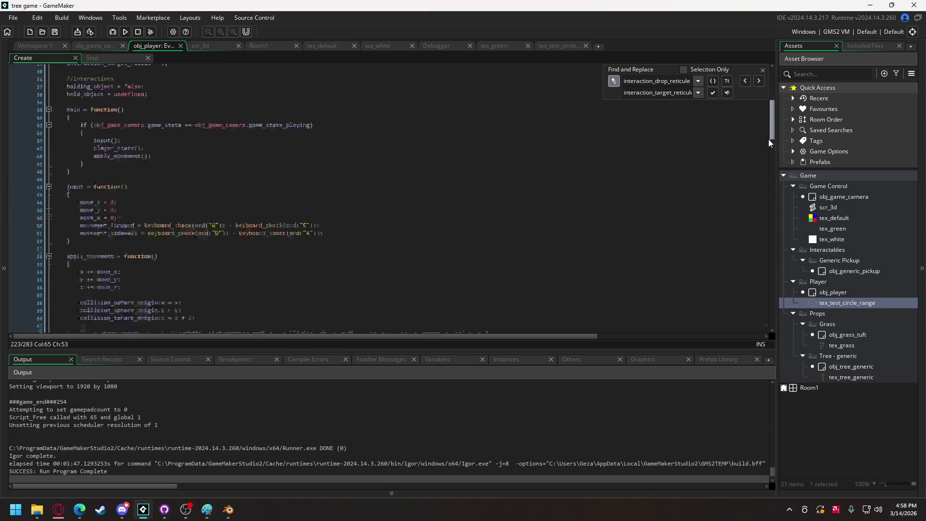
{"action": "scroll", "coordinate": [763, 176], "scroll_direction": "up", "scroll_amount": 4}
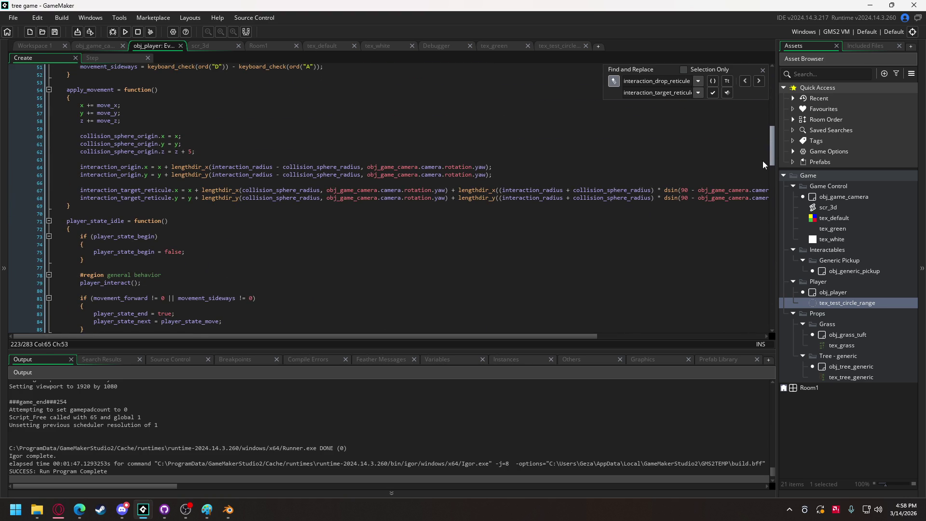
{"action": "mouse_move", "coordinate": [586, 337]}
{"action": "left_mouse_down"}
{"action": "mouse_move", "coordinate": [711, 332]}
{"action": "mouse_move", "coordinate": [788, 313]}
{"action": "left_mouse_up"}
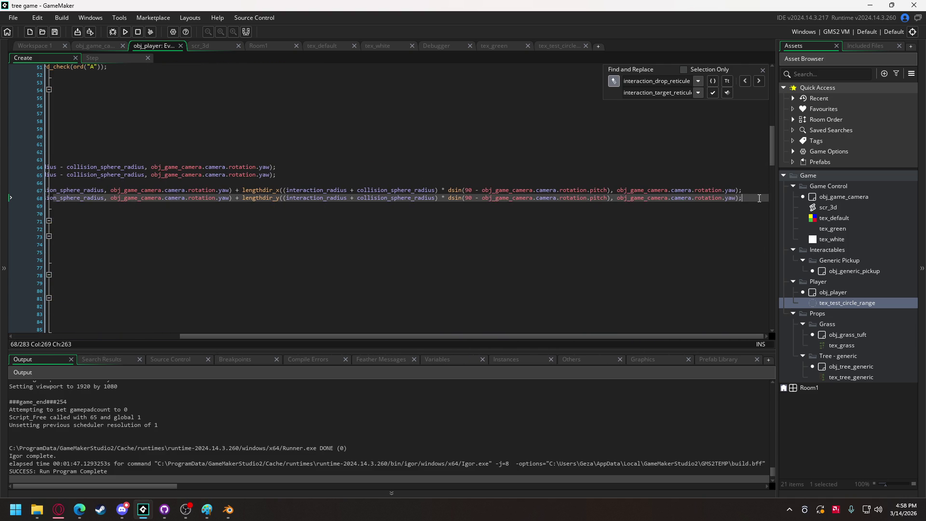
- Paste the obj_tree_generic loop with two closing braces into apply_movement, then select lines 67–77 to cut
{"action": "key", "text": "ctrl+v"}
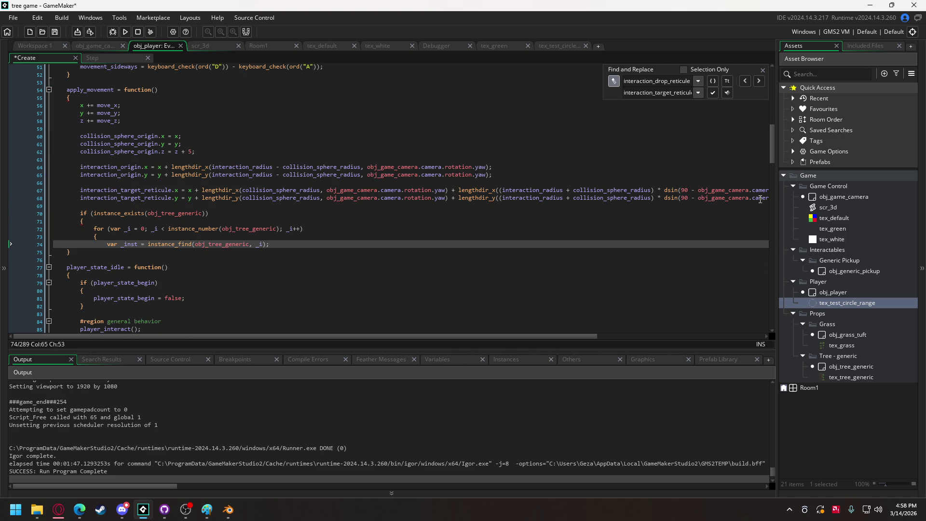
{"action": "key", "text": "Return"}
{"action": "key", "text": "Return"}
{"action": "type", "text": "}"}
{"action": "key", "text": "Return"}
{"action": "type", "text": "}"}
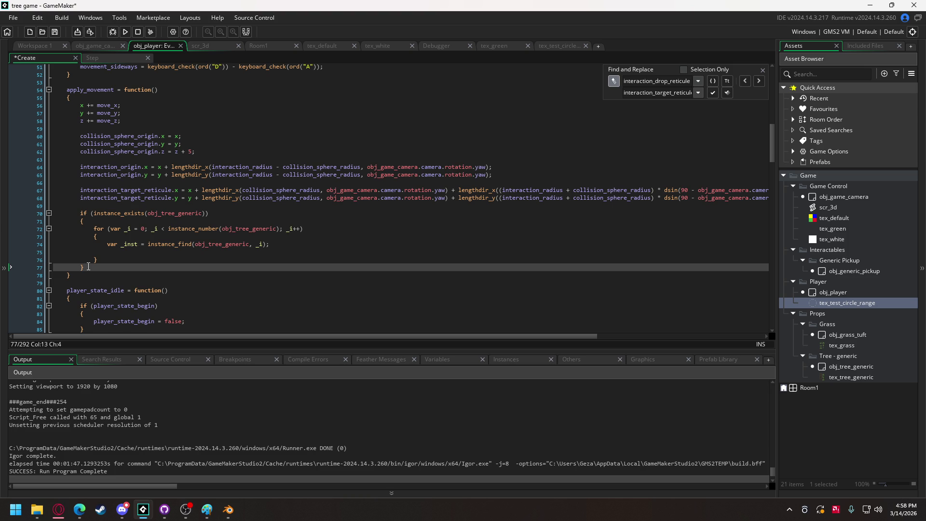
{"action": "left_click_drag", "start_coordinate": [86, 249], "coordinate": [82, 195]}
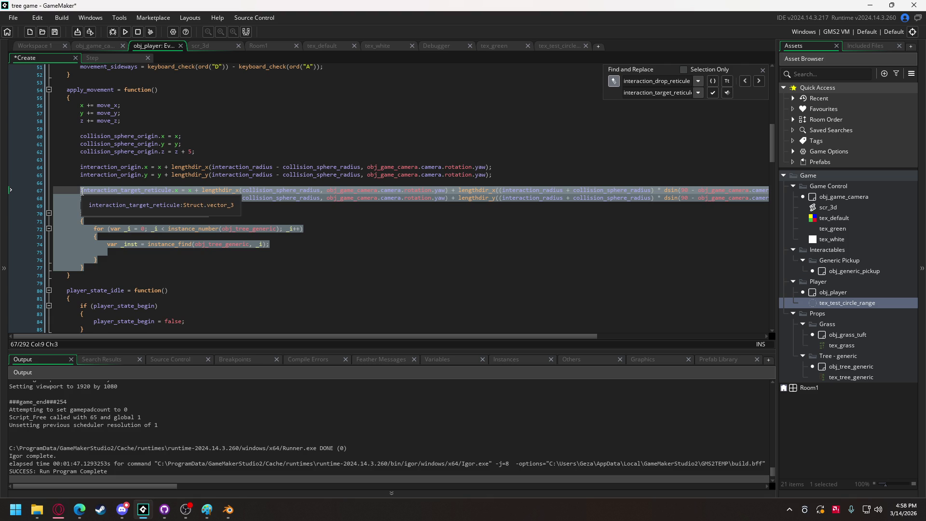
{"action": "left_click", "coordinate": [82, 191]}
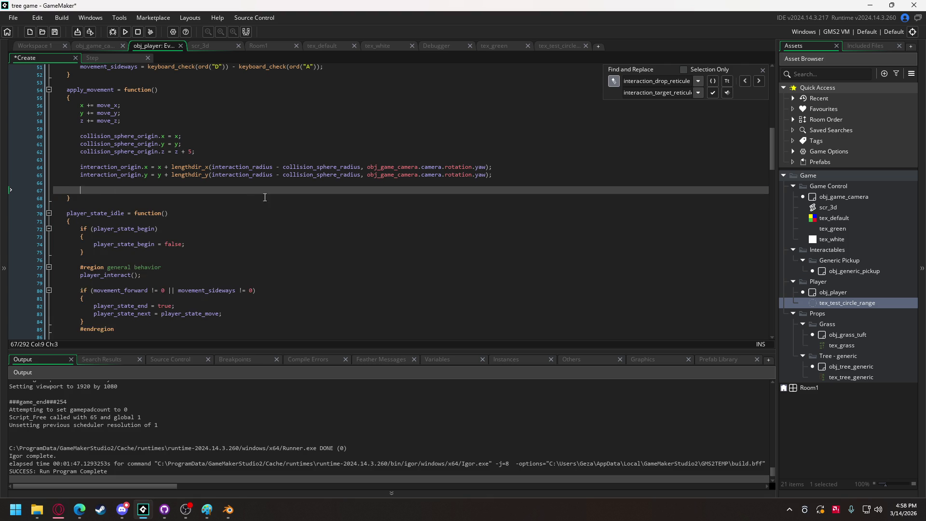
- Paste the reticule and tree-loop code after else in player_interact
{"action": "scroll", "coordinate": [315, 193], "scroll_direction": "down", "scroll_amount": 12}
{"action": "scroll", "coordinate": [315, 193], "scroll_direction": "down", "scroll_amount": 1}
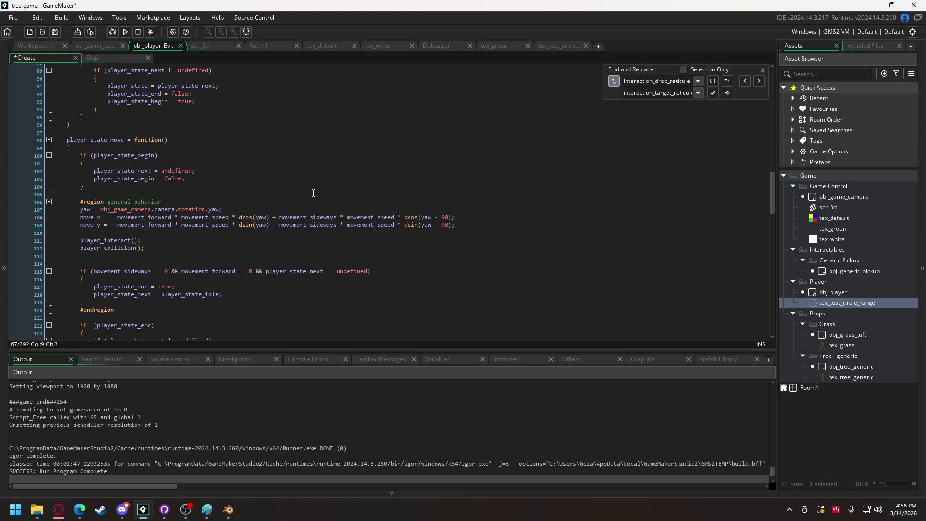
{"action": "scroll", "coordinate": [313, 193], "scroll_direction": "down", "scroll_amount": 7}
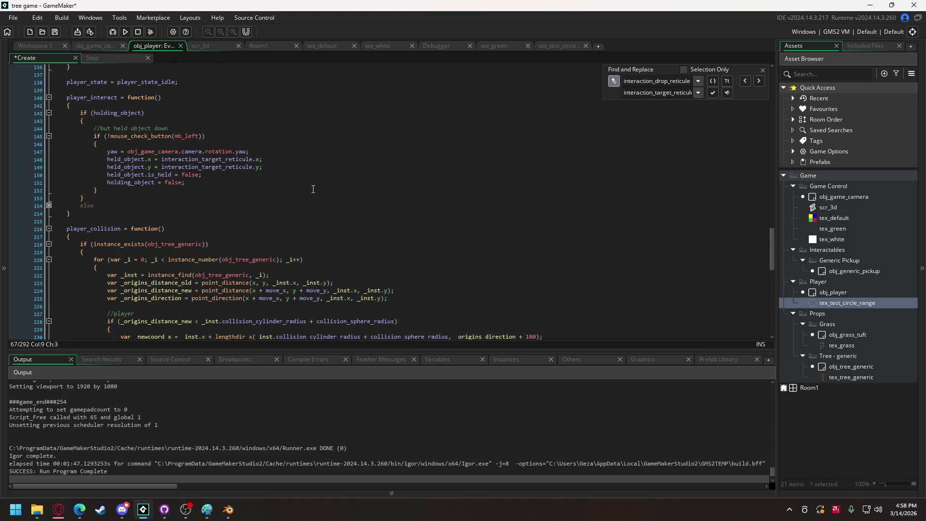
{"action": "scroll", "coordinate": [313, 189], "scroll_direction": "down", "scroll_amount": 7}
{"action": "scroll", "coordinate": [313, 189], "scroll_direction": "up", "scroll_amount": 9}
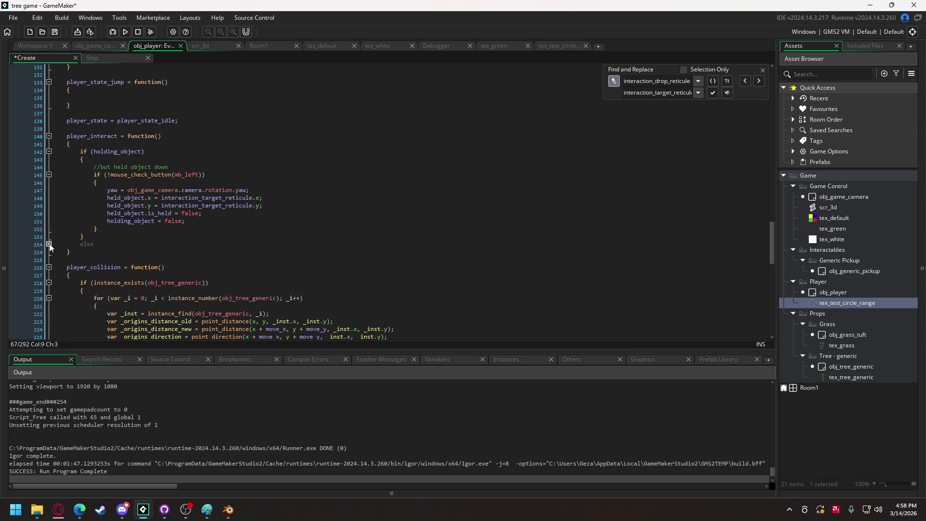
{"action": "left_click", "coordinate": [49, 245]}
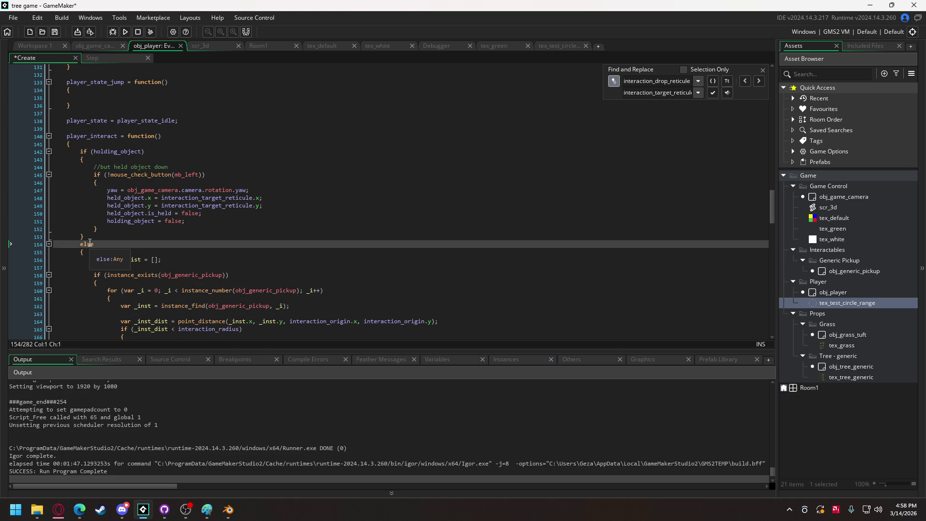
{"action": "scroll", "coordinate": [90, 243], "scroll_direction": "up", "scroll_amount": 3}
{"action": "scroll", "coordinate": [101, 245], "scroll_direction": "down", "scroll_amount": 9}
{"action": "scroll", "coordinate": [104, 246], "scroll_direction": "down", "scroll_amount": 14}
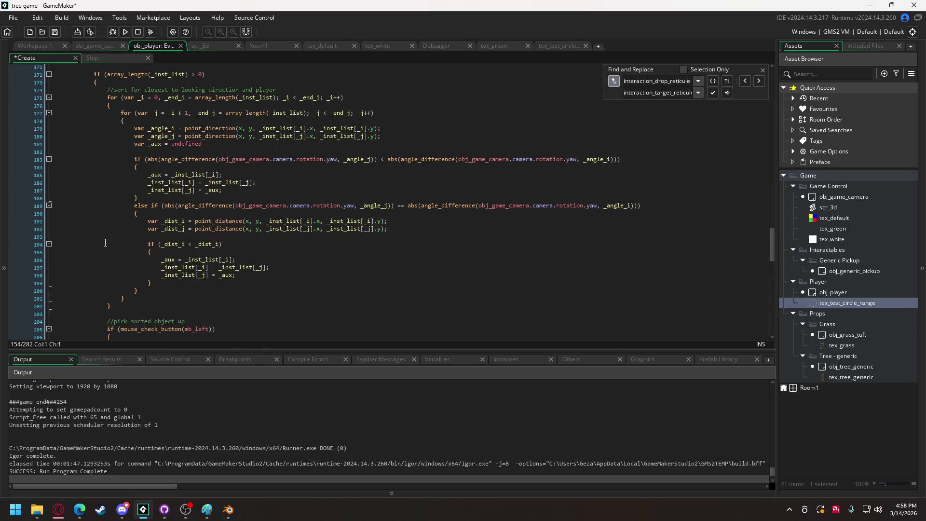
{"action": "scroll", "coordinate": [105, 241], "scroll_direction": "up", "scroll_amount": 16}
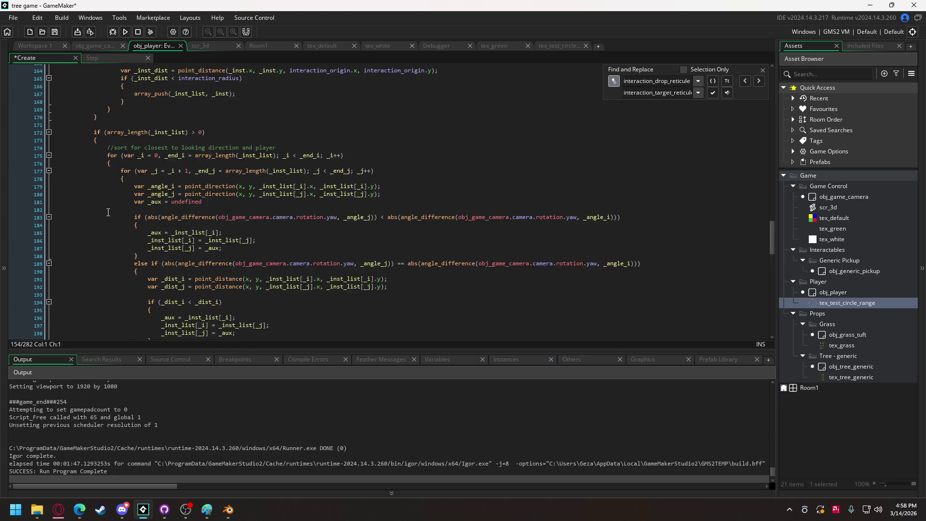
{"action": "scroll", "coordinate": [86, 170], "scroll_direction": "up", "scroll_amount": 3}
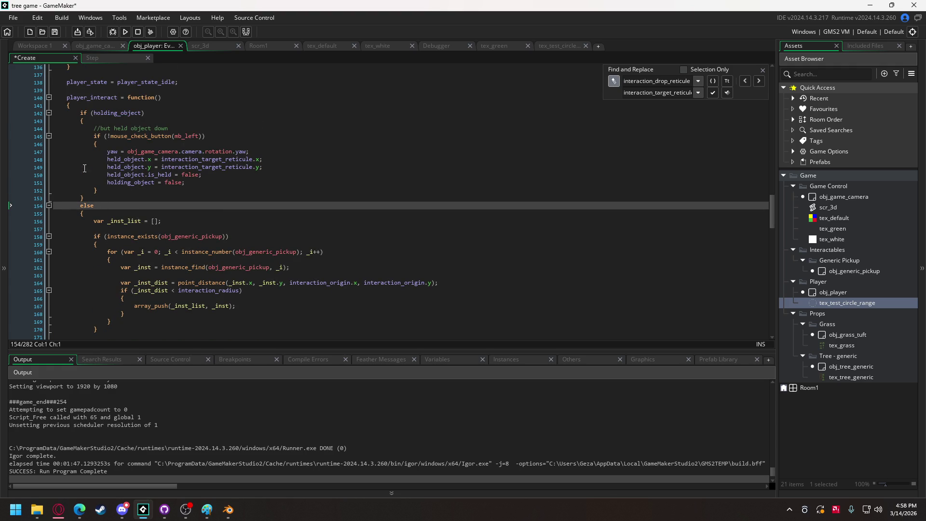
{"action": "left_click", "coordinate": [49, 113]}
{"action": "left_click", "coordinate": [49, 120]}
{"action": "left_click", "coordinate": [105, 122]}
{"action": "key", "text": "ctrl+v"}
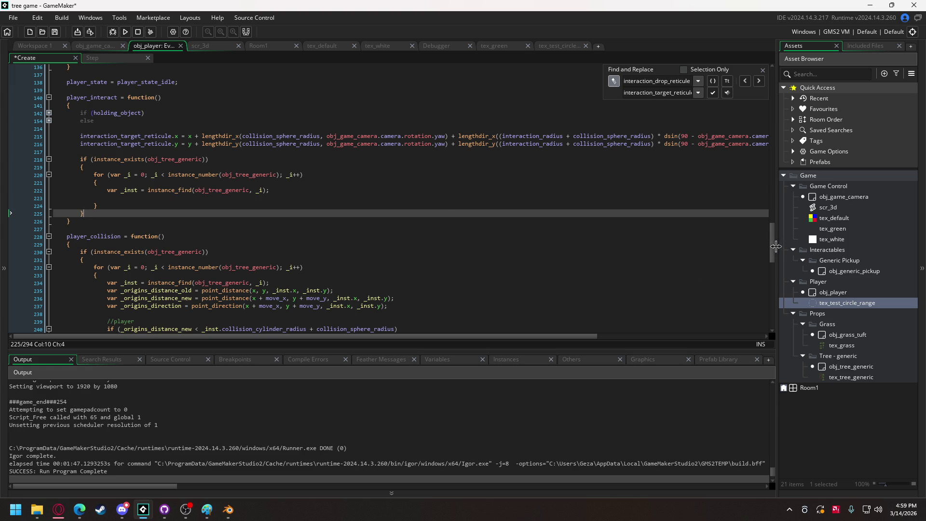
- Move the player_interact(); call to a new line below player_collision(); in player_state_move
{"action": "mouse_move", "coordinate": [773, 250]}
{"action": "left_mouse_down"}
{"action": "mouse_move", "coordinate": [769, 155]}
{"action": "mouse_move", "coordinate": [768, 204]}
{"action": "left_mouse_up"}
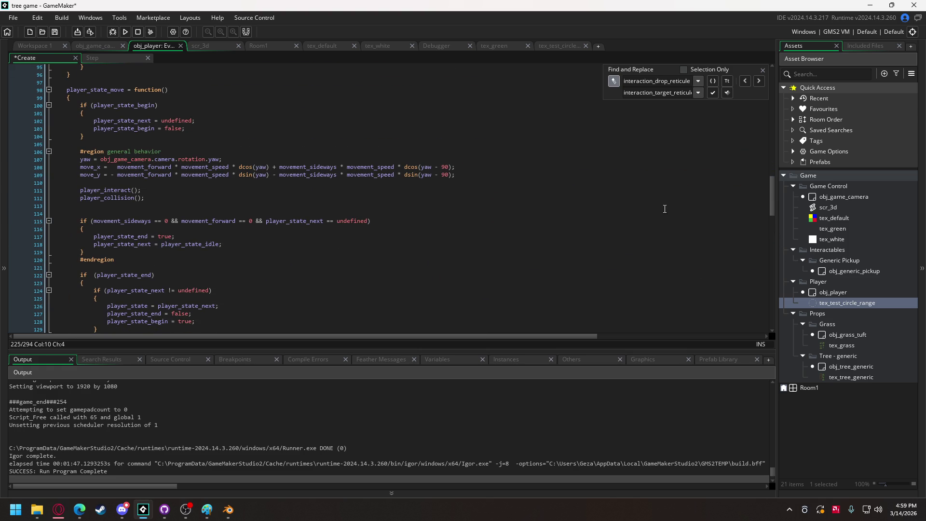
{"action": "left_click_drag", "start_coordinate": [142, 190], "coordinate": [81, 191]}
{"action": "key", "text": "ctrl+x"}
{"action": "left_click", "coordinate": [153, 198]}
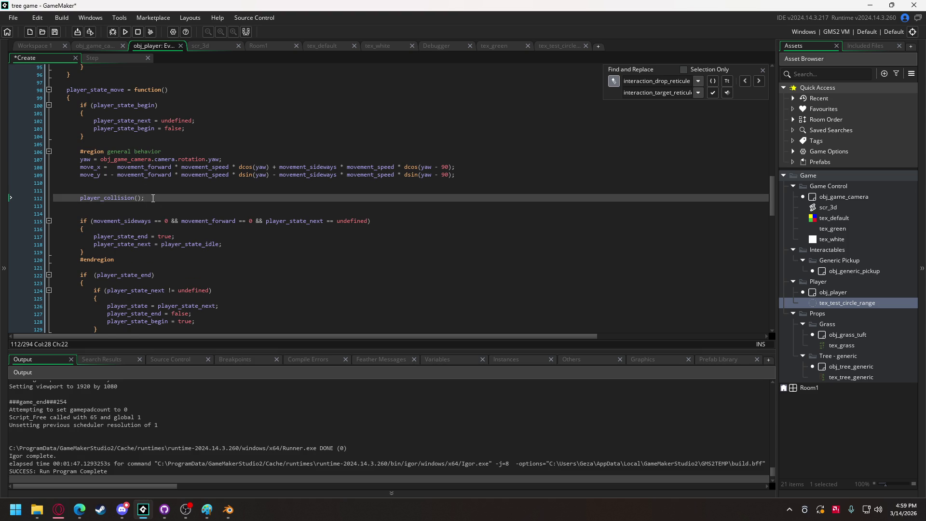
{"action": "key", "text": "Return"}
{"action": "key", "text": "ctrl+v"}
- Run the game, walk the player off the green platform, then close it
{"action": "left_click_drag", "start_coordinate": [773, 201], "coordinate": [762, 254]}
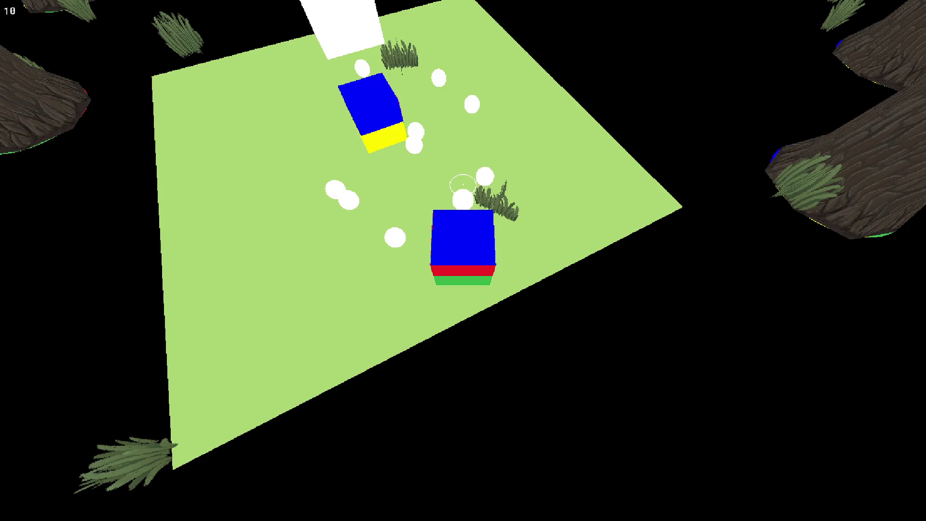
{"action": "key", "text": "w"}
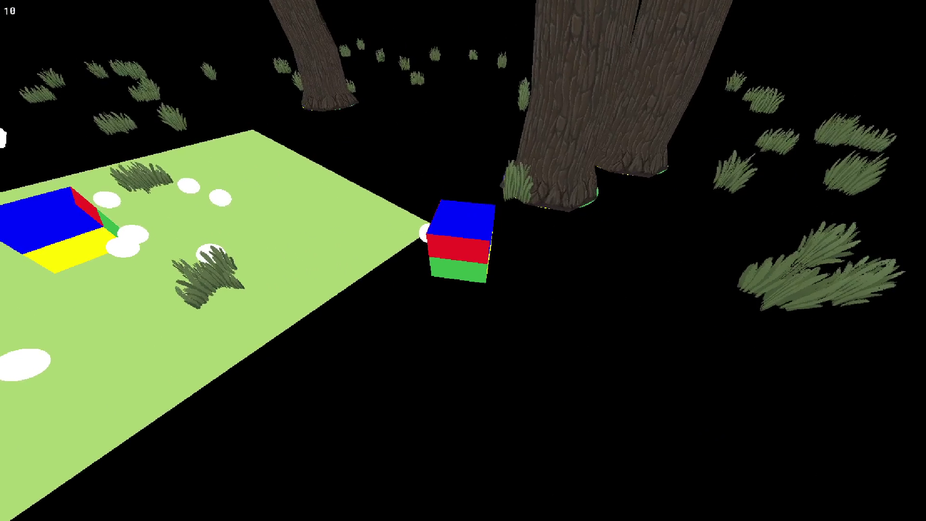
{"action": "key", "text": "Escape"}
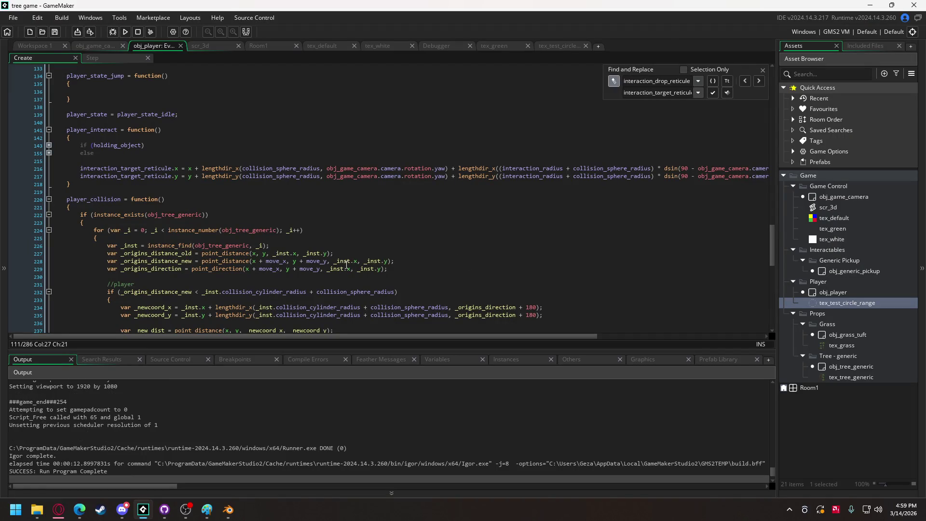
- Uncomment the target reticule block inside the tree loop
{"action": "scroll", "coordinate": [148, 197], "scroll_direction": "down", "scroll_amount": 10}
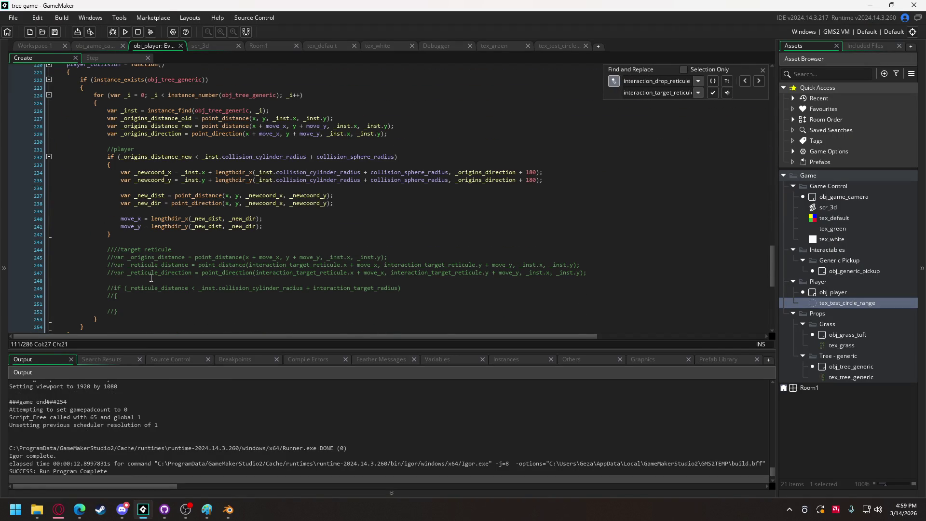
{"action": "left_click_drag", "start_coordinate": [134, 313], "coordinate": [109, 249]}
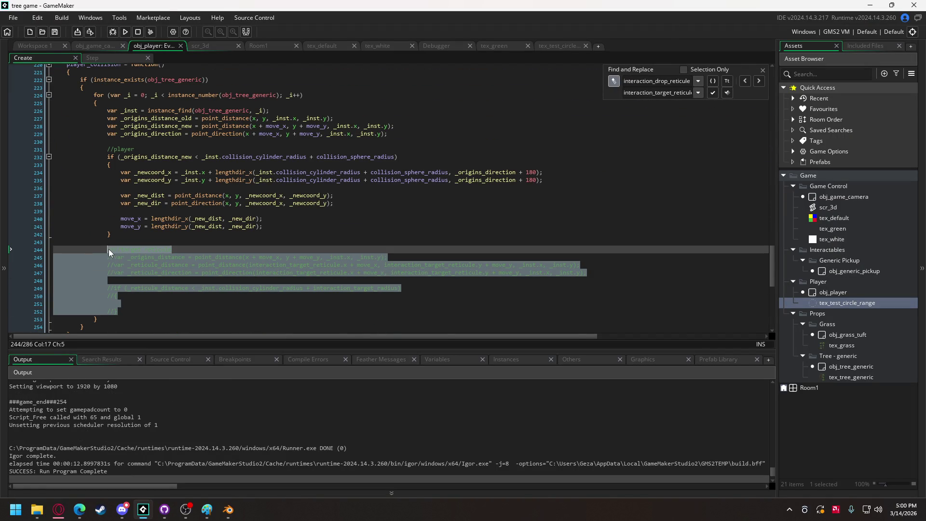
{"action": "key", "text": "ctrl+shift+k"}
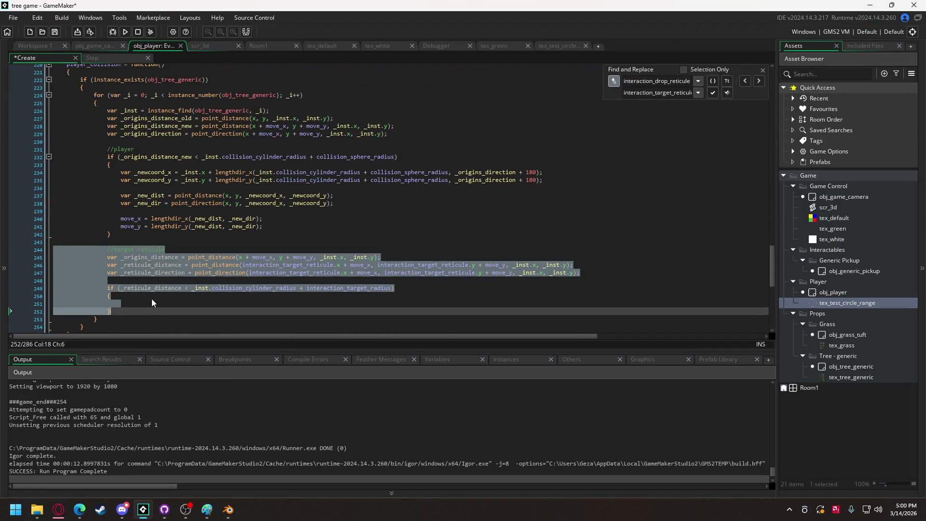
{"action": "left_click", "coordinate": [152, 303]}
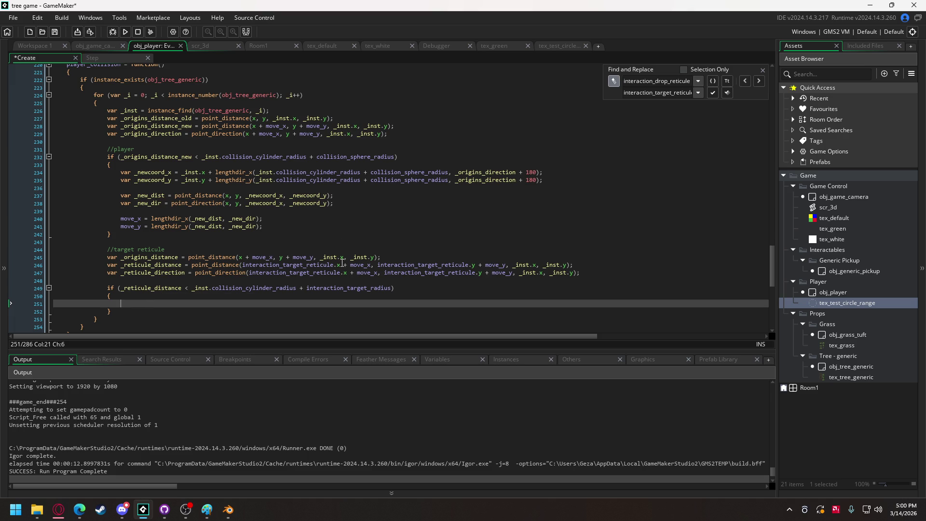
- Remove the + move_x and + move_y offsets from the reticule distance and direction lines
{"action": "left_click_drag", "start_coordinate": [340, 265], "coordinate": [377, 273]}
{"action": "key", "text": "BackSpace"}
{"action": "key", "text": "BackSpace"}
{"action": "left_click_drag", "start_coordinate": [444, 265], "coordinate": [484, 273]}
{"action": "key", "text": "BackSpace"}
{"action": "key", "text": "BackSpace"}
{"action": "scroll", "coordinate": [224, 199], "scroll_direction": "up", "scroll_amount": 2}
{"action": "scroll", "coordinate": [225, 198], "scroll_direction": "up", "scroll_amount": 7}
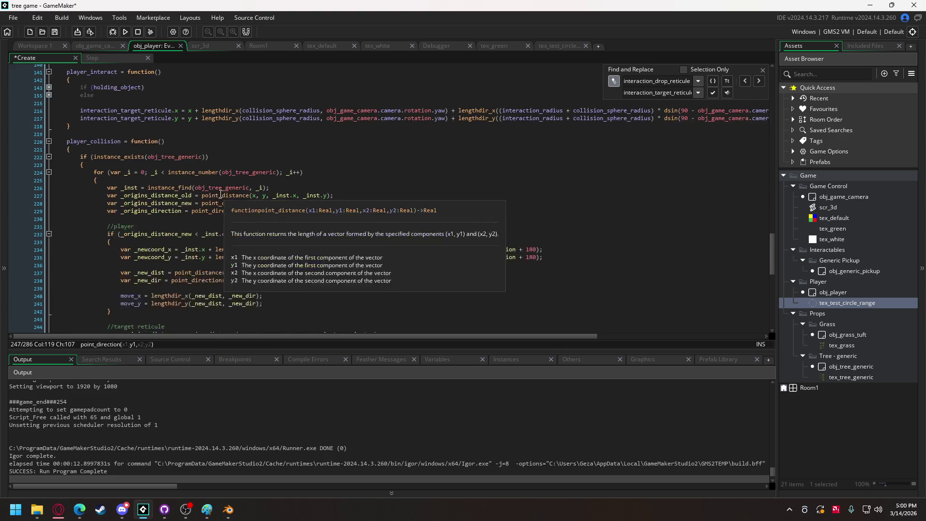
{"action": "scroll", "coordinate": [219, 192], "scroll_direction": "up", "scroll_amount": 7}
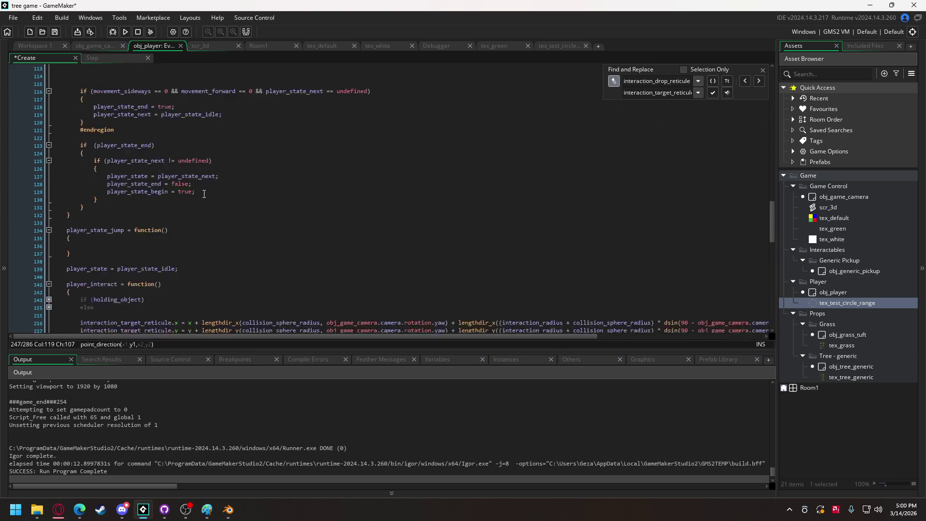
{"action": "scroll", "coordinate": [241, 208], "scroll_direction": "down", "scroll_amount": 12}
{"action": "scroll", "coordinate": [262, 223], "scroll_direction": "down", "scroll_amount": 3}
{"action": "left_click", "coordinate": [147, 246]}
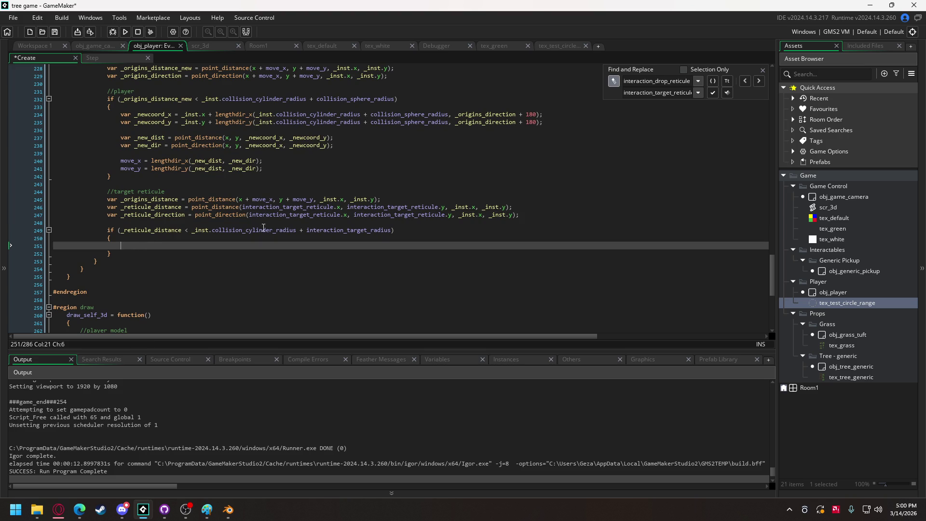
- Add interaction_target_reticule.x = 0; inside the reticule-distance check
{"action": "left_click", "coordinate": [322, 207]}
{"action": "double_click", "coordinate": [321, 207]}
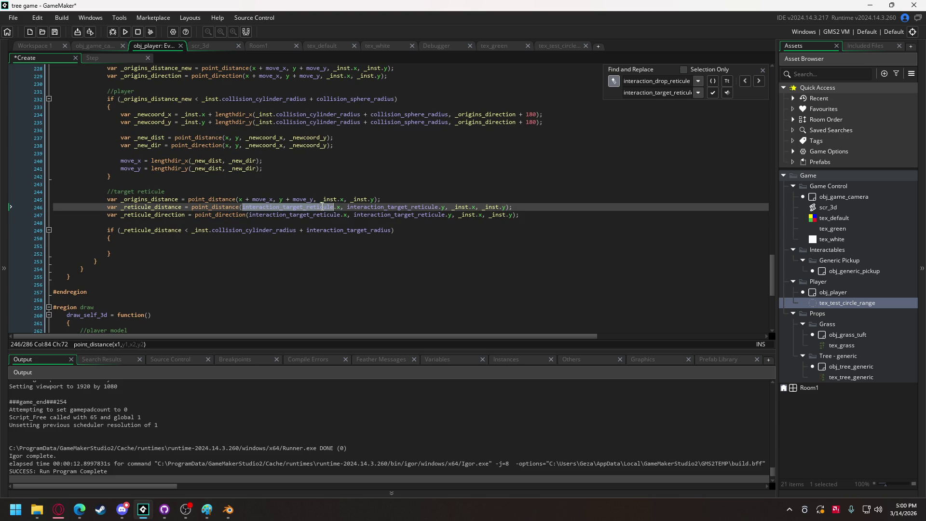
{"action": "key", "text": "ctrl+c"}
{"action": "left_click", "coordinate": [197, 246]}
{"action": "key", "text": "ctrl+v"}
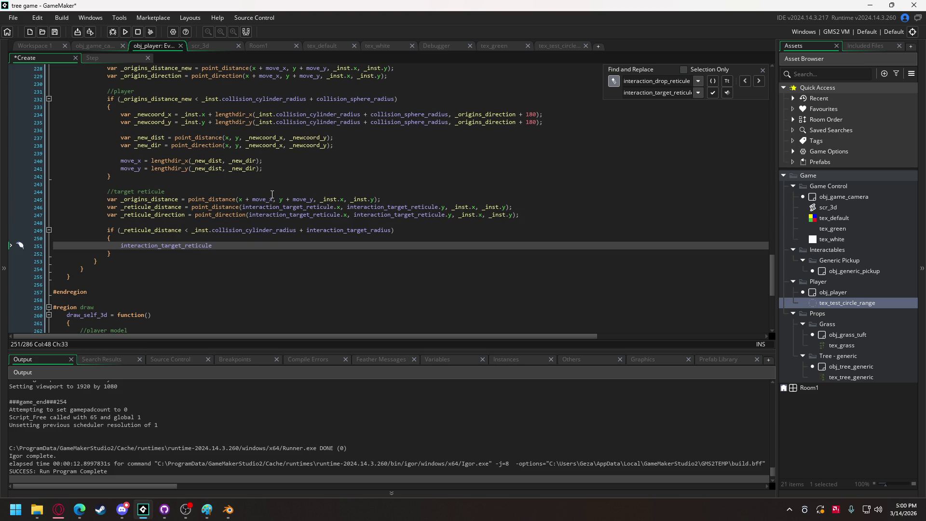
{"action": "type", "text": ".x = 0;"}
- Duplicate that line below as interaction_target_reticule.y = 0;
{"action": "left_click_drag", "start_coordinate": [235, 245], "coordinate": [121, 245]}
{"action": "key", "text": "ctrl+c"}
{"action": "key", "text": "End"}
{"action": "key", "text": "Return"}
{"action": "key", "text": "ctrl+v"}
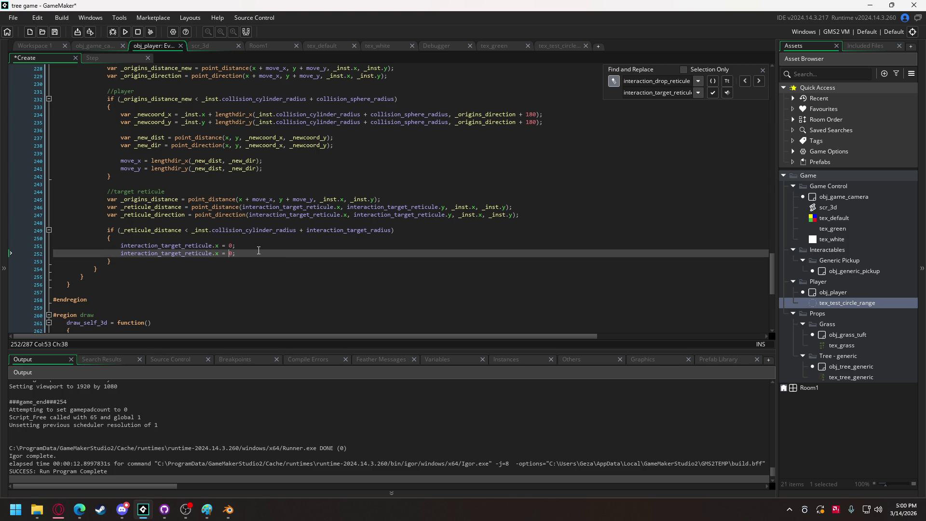
{"action": "key", "text": "Left"}
{"action": "key", "text": "Left"}
{"action": "key", "text": "Left"}
{"action": "key", "text": "BackSpace"}
{"action": "type", "text": "y"}
{"action": "key", "text": "Escape"}
{"action": "left_click", "coordinate": [230, 246]}
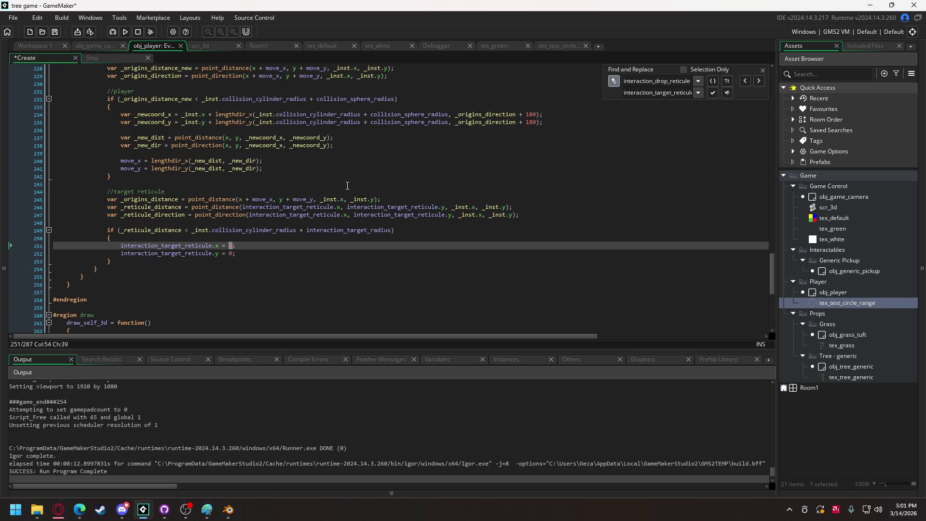
- Set reticule x to _inst.x + lengthdir_x(collision_cylinder_radius + interaction_target_radius, _reticule_direction + 180)
{"action": "type", "text": "_inst"}
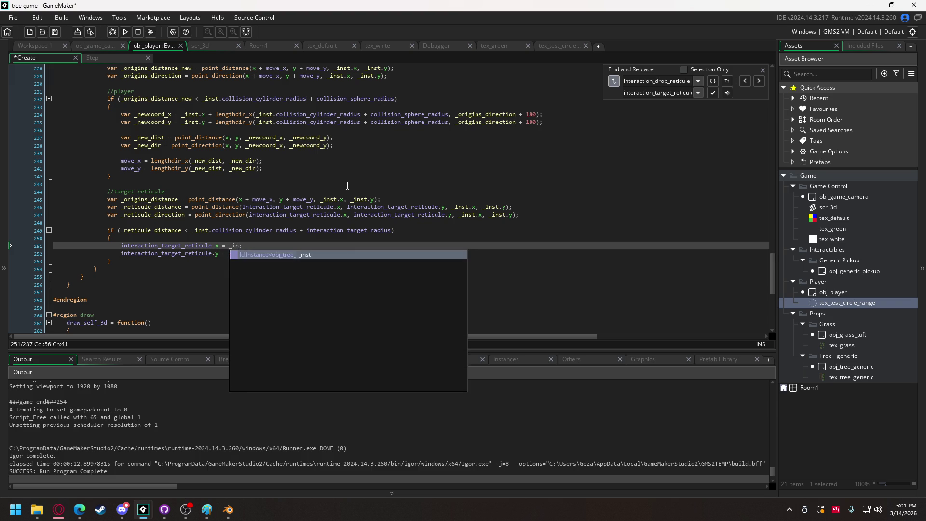
{"action": "type", "text": ".x + "}
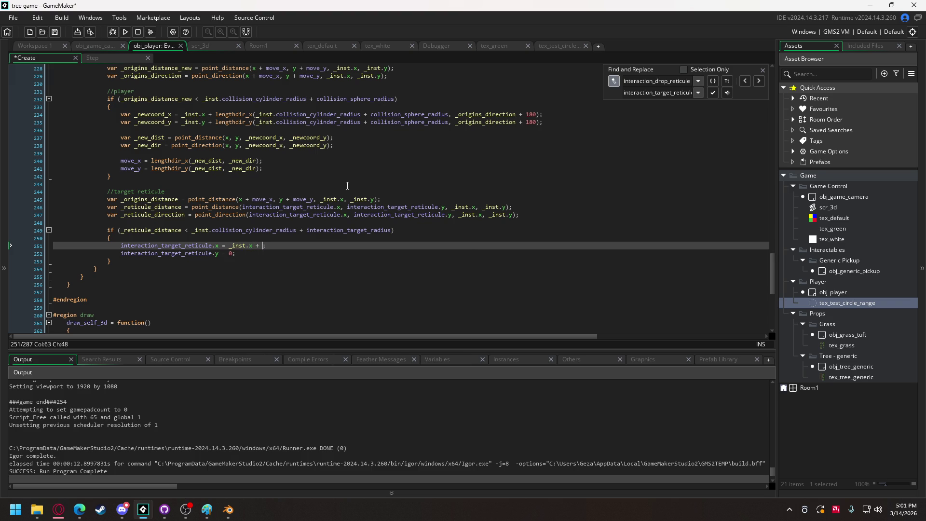
{"action": "type", "text": "len"}
{"action": "key", "text": "Return"}
{"action": "double_click", "coordinate": [172, 208]}
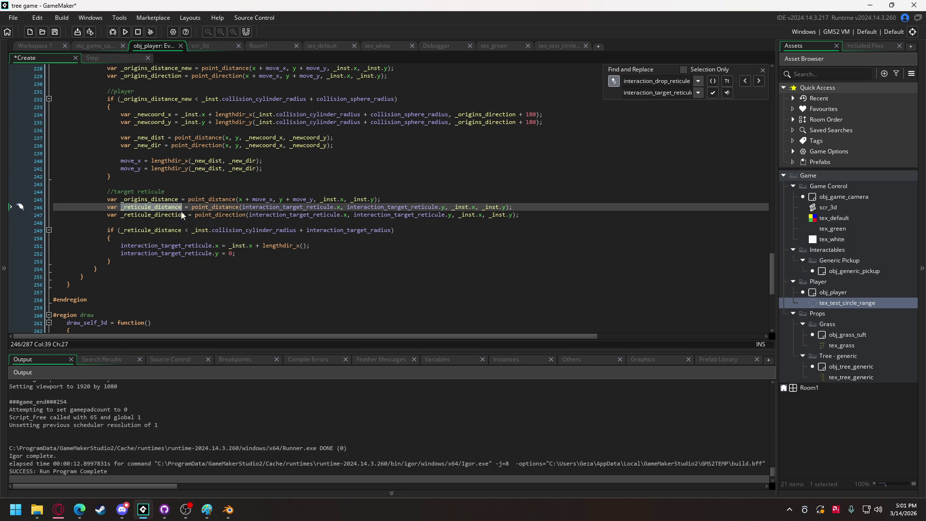
{"action": "left_click", "coordinate": [304, 247]}
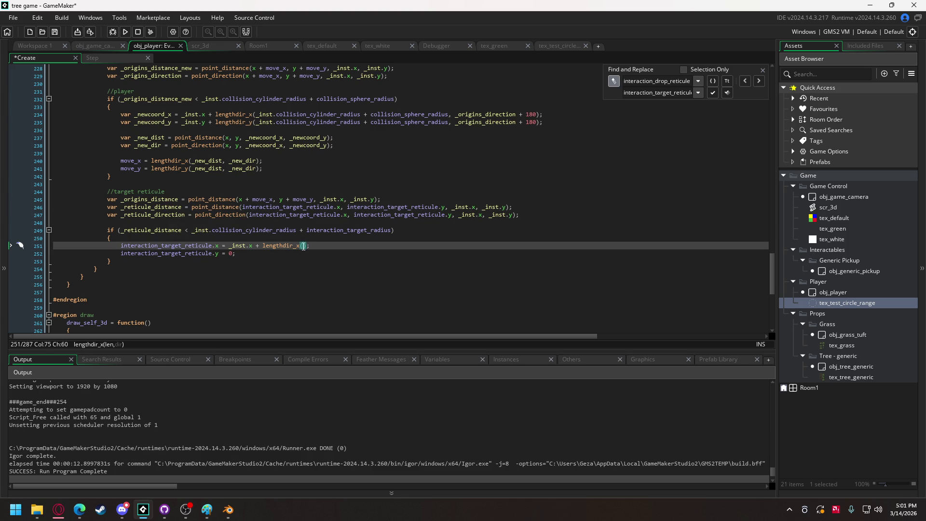
{"action": "left_click", "coordinate": [192, 230]}
{"action": "left_click", "coordinate": [332, 230], "text": "shift"}
{"action": "left_click", "coordinate": [391, 230], "text": "shift"}
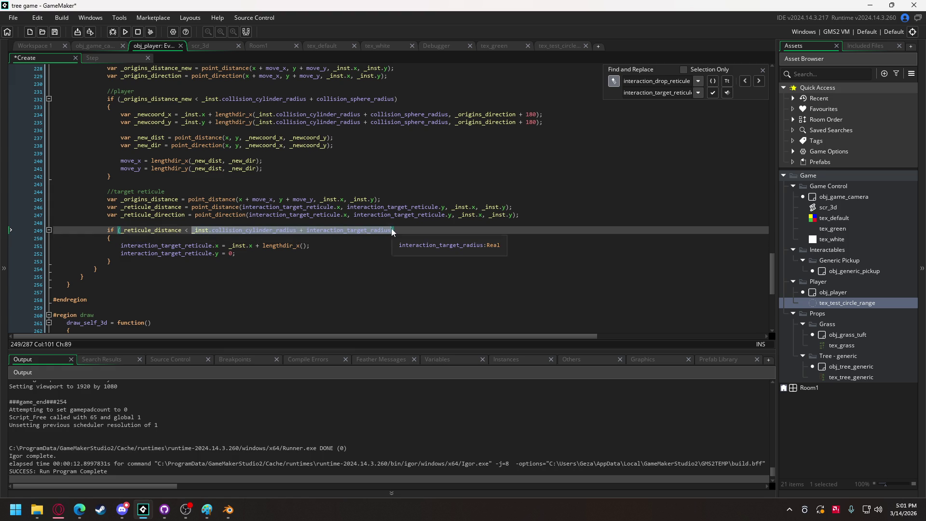
{"action": "key", "text": "ctrl+c"}
{"action": "left_click", "coordinate": [304, 246]}
{"action": "key", "text": "ctrl+v"}
{"action": "type", "text": ", "}
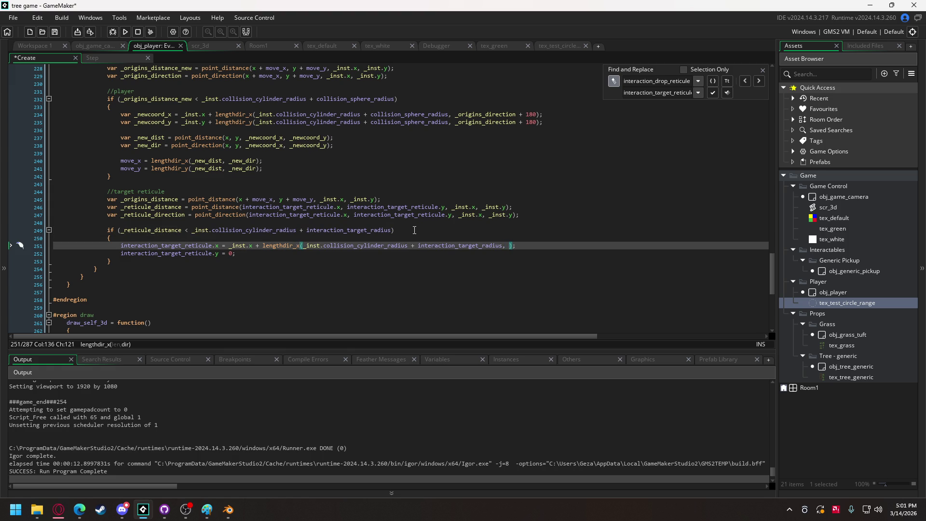
{"action": "type", "text": "_"}
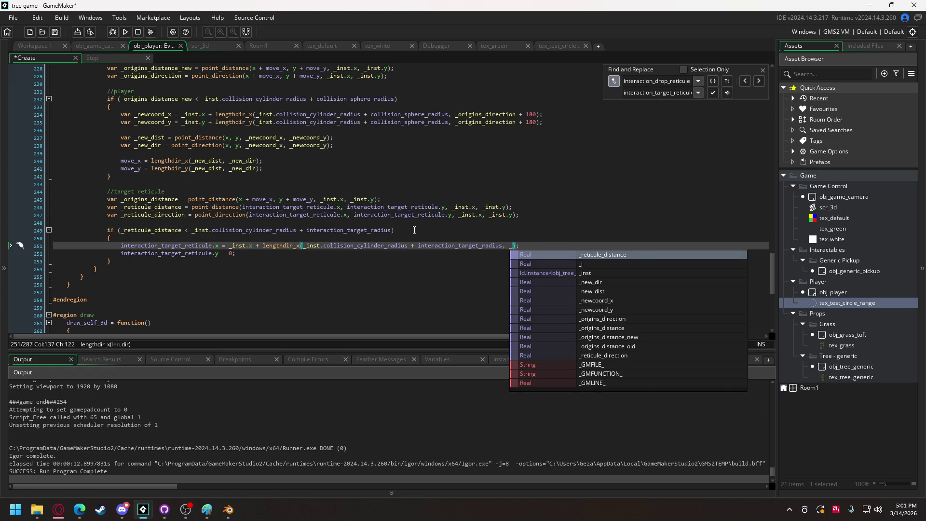
{"action": "type", "text": "re"}
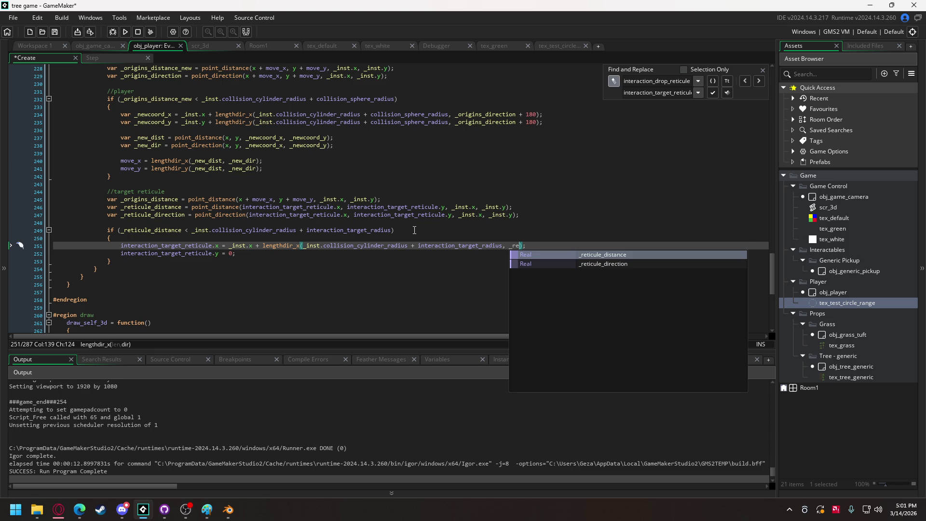
{"action": "key", "text": "Down"}
{"action": "key", "text": "Return"}
{"action": "type", "text": "+ 180"}
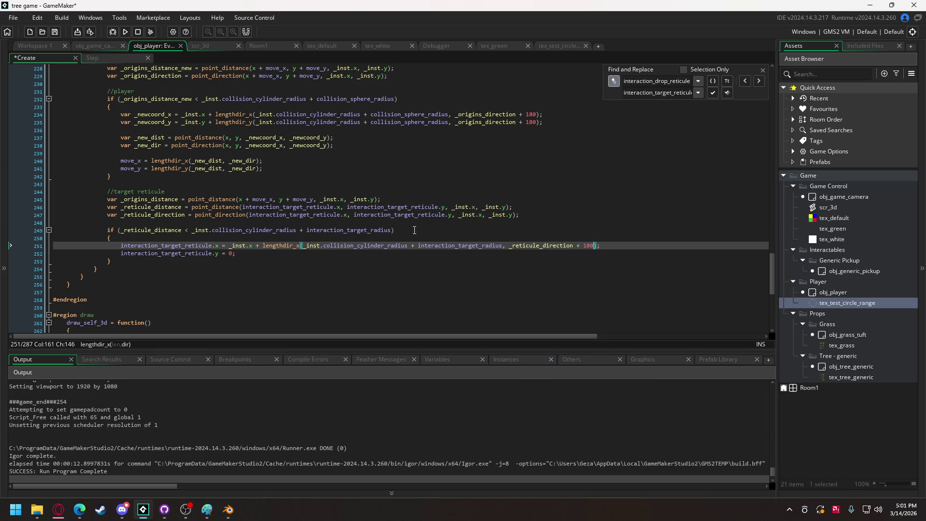
- Copy the expression to the y line using _inst.y and lengthdir_y, then run the game
{"action": "left_click_drag", "start_coordinate": [231, 250], "coordinate": [598, 252]}
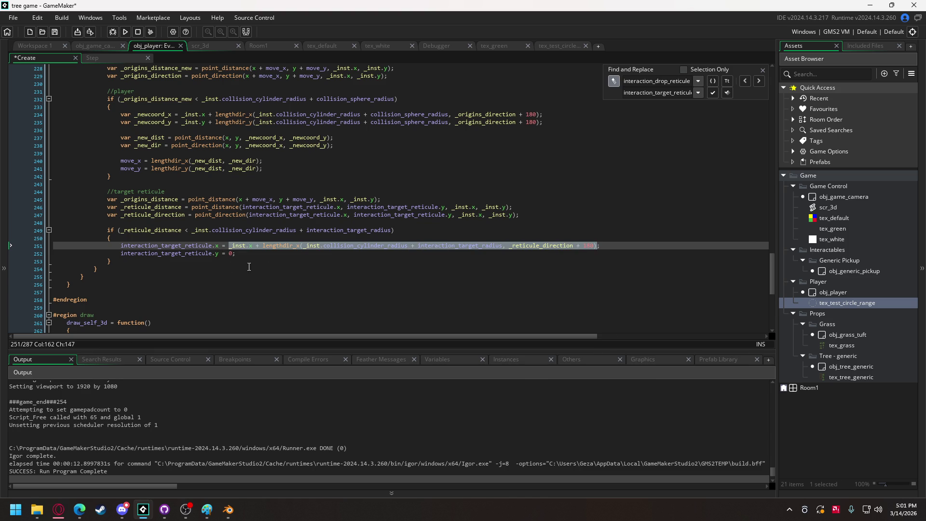
{"action": "key", "text": "ctrl+c"}
{"action": "double_click", "coordinate": [231, 254]}
{"action": "key", "text": "ctrl+v"}
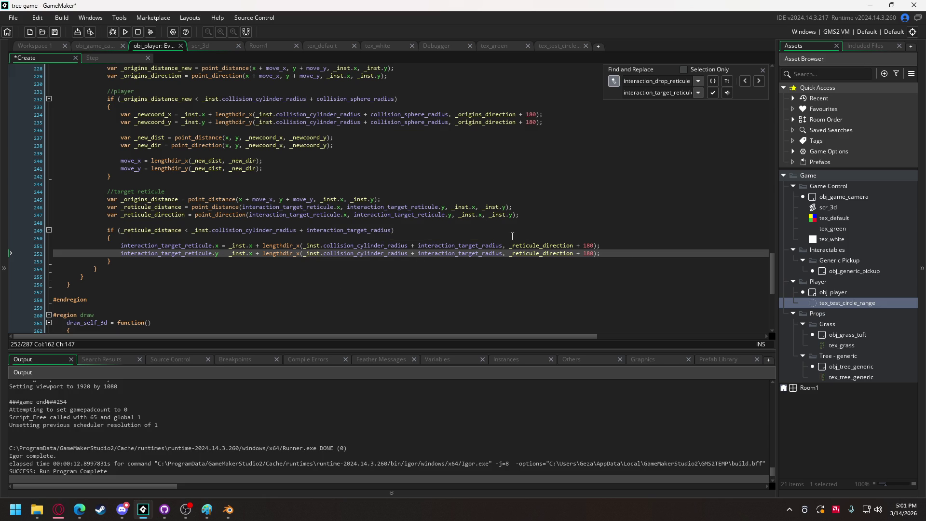
{"action": "left_click", "coordinate": [252, 254]}
{"action": "key", "text": "BackSpace"}
{"action": "type", "text": "y"}
{"action": "left_click", "coordinate": [300, 254]}
{"action": "type", "text": "y"}
{"action": "left_click", "coordinate": [126, 32]}
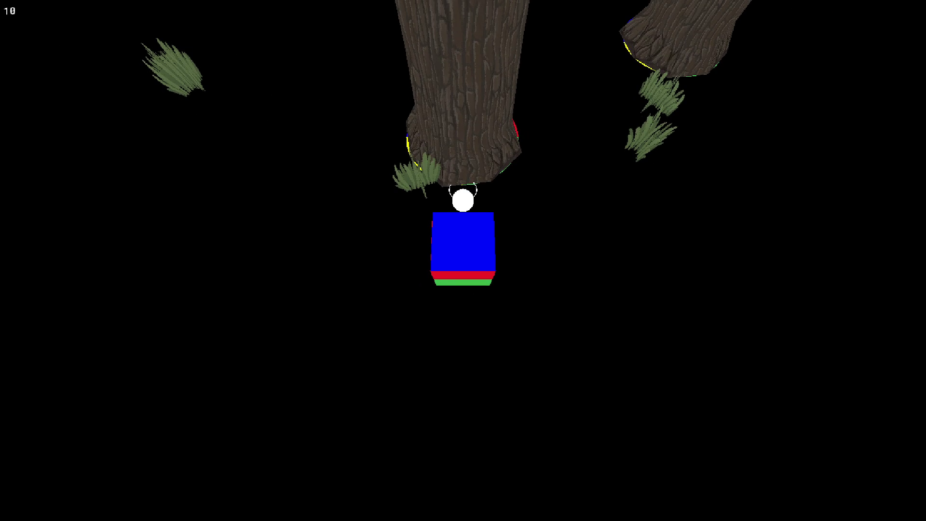
{"action": "key", "text": "Escape"}
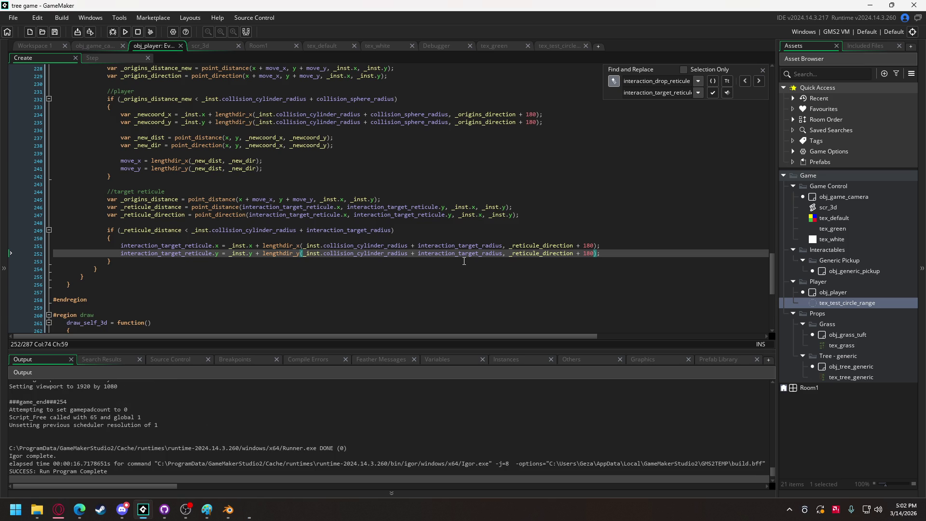
{"action": "scroll", "coordinate": [223, 142], "scroll_direction": "up", "scroll_amount": 15}
{"action": "scroll", "coordinate": [222, 145], "scroll_direction": "up", "scroll_amount": 5}
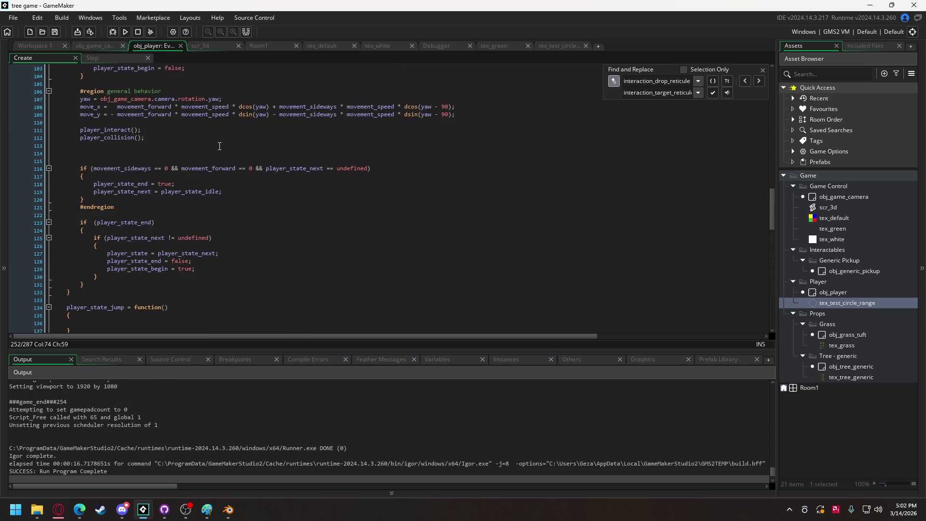
- Copy player_collision(); from the move state and paste it after player_interact(); in player_state_idle
{"action": "left_click_drag", "start_coordinate": [142, 129], "coordinate": [82, 135]}
{"action": "scroll", "coordinate": [106, 138], "scroll_direction": "up", "scroll_amount": 10}
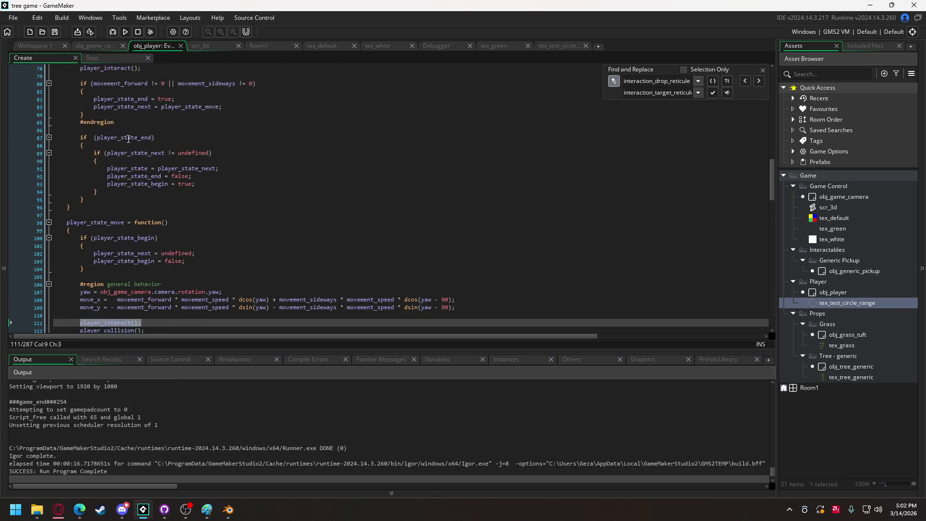
{"action": "scroll", "coordinate": [128, 139], "scroll_direction": "up", "scroll_amount": 3}
{"action": "scroll", "coordinate": [130, 231], "scroll_direction": "down", "scroll_amount": 6}
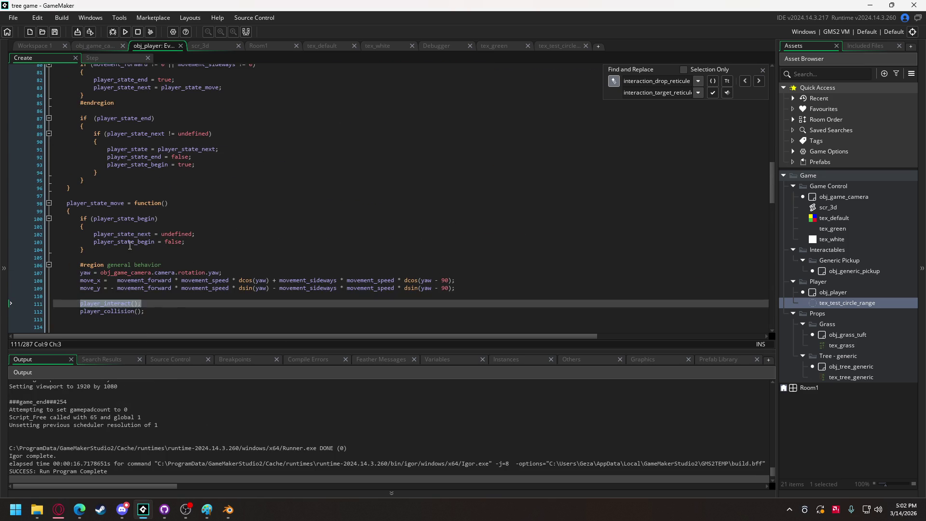
{"action": "left_click_drag", "start_coordinate": [144, 311], "coordinate": [81, 314]}
{"action": "scroll", "coordinate": [188, 226], "scroll_direction": "up", "scroll_amount": 7}
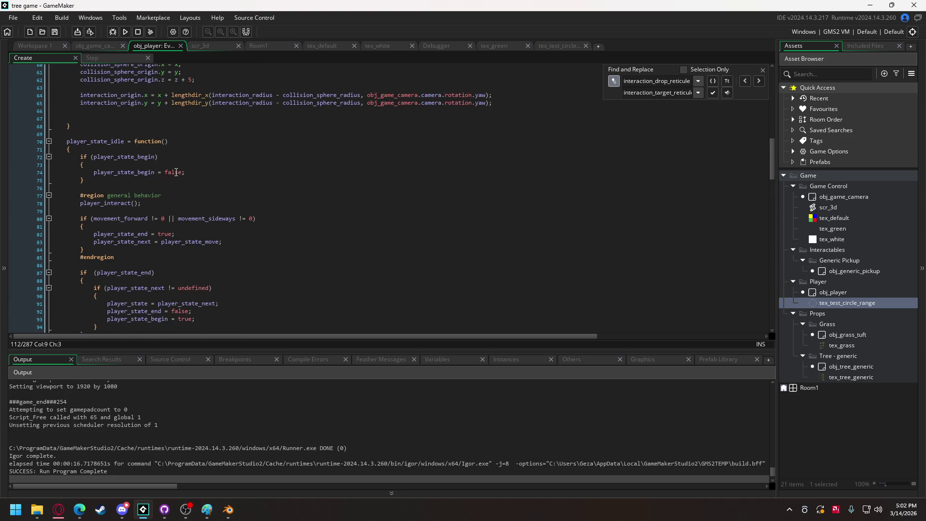
{"action": "scroll", "coordinate": [174, 176], "scroll_direction": "up", "scroll_amount": 2}
{"action": "left_click", "coordinate": [147, 263]}
{"action": "key", "text": "Return"}
{"action": "key", "text": "ctrl+v"}
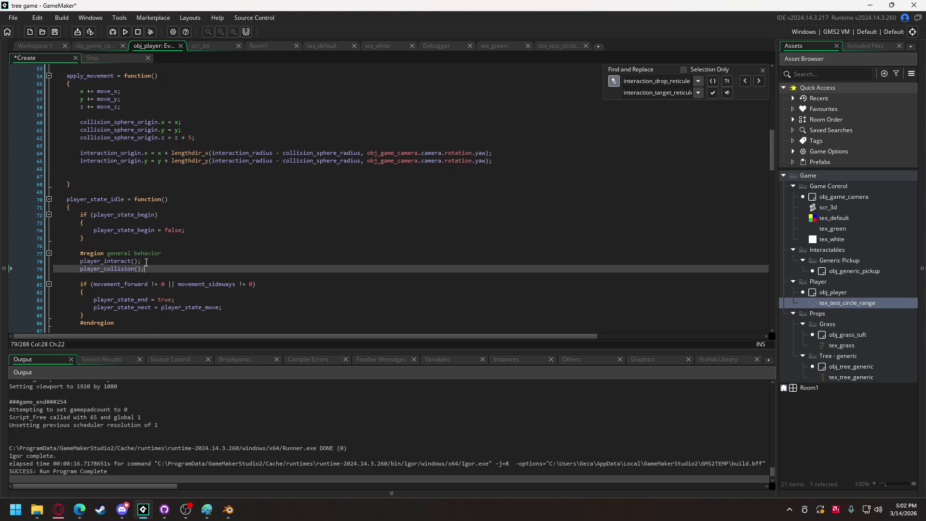
- Run the game to test the reticule, close it, and run it again with the debugger
{"action": "left_click", "coordinate": [126, 31]}
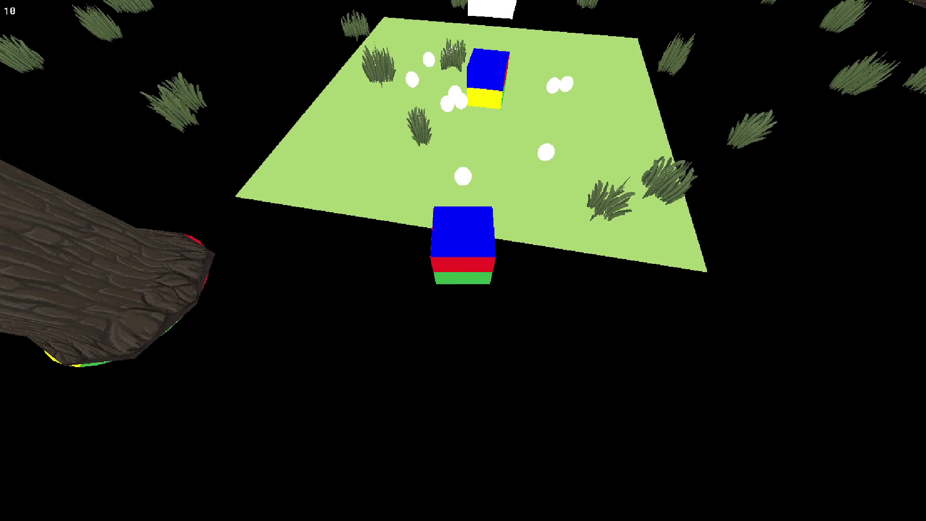
{"action": "key", "text": "Escape"}
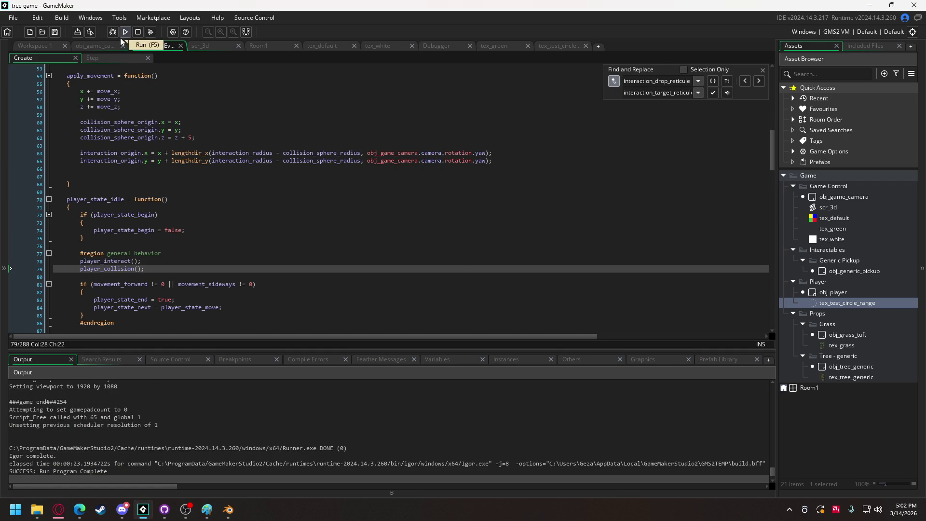
{"action": "left_click", "coordinate": [126, 33]}
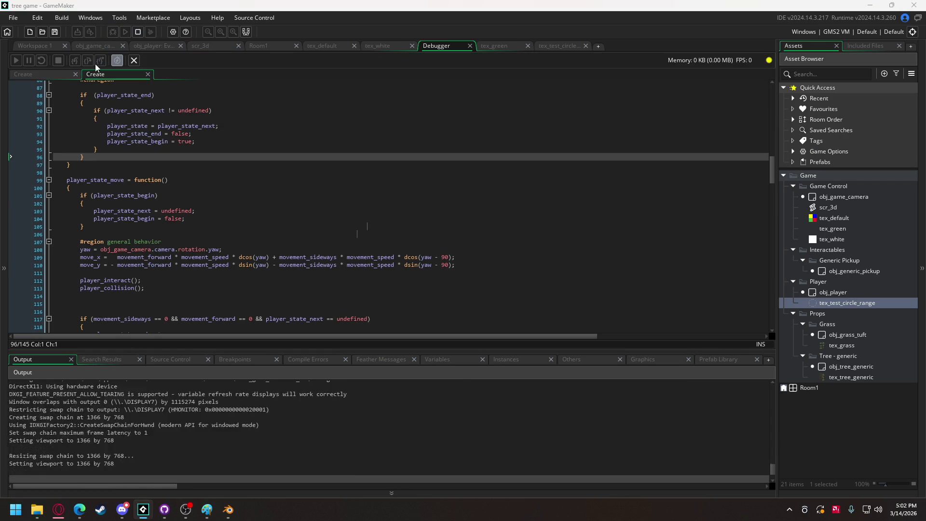
{"action": "key", "text": "alt+Tab"}
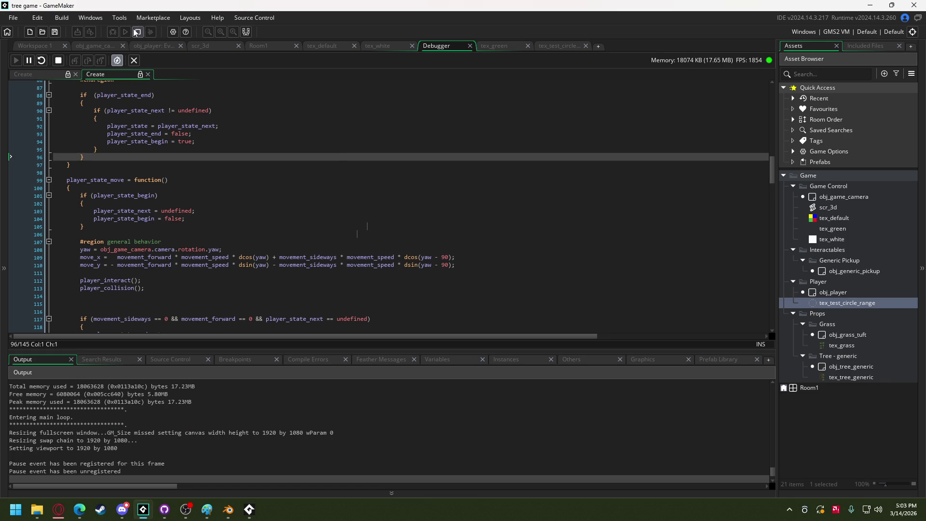
{"action": "left_click", "coordinate": [5, 96]}
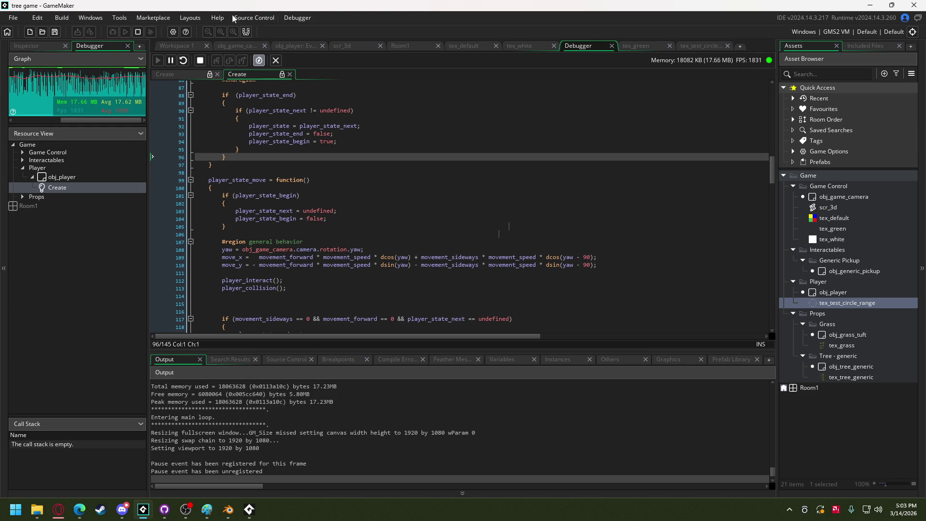
{"action": "left_click", "coordinate": [138, 32]}
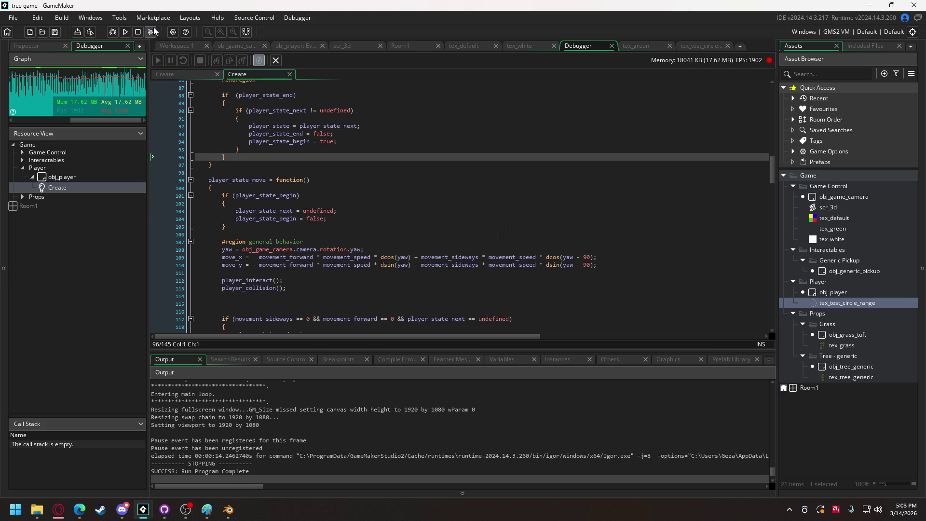
{"action": "scroll", "coordinate": [379, 215], "scroll_direction": "down", "scroll_amount": 5}
{"action": "scroll", "coordinate": [379, 215], "scroll_direction": "down", "scroll_amount": 8}
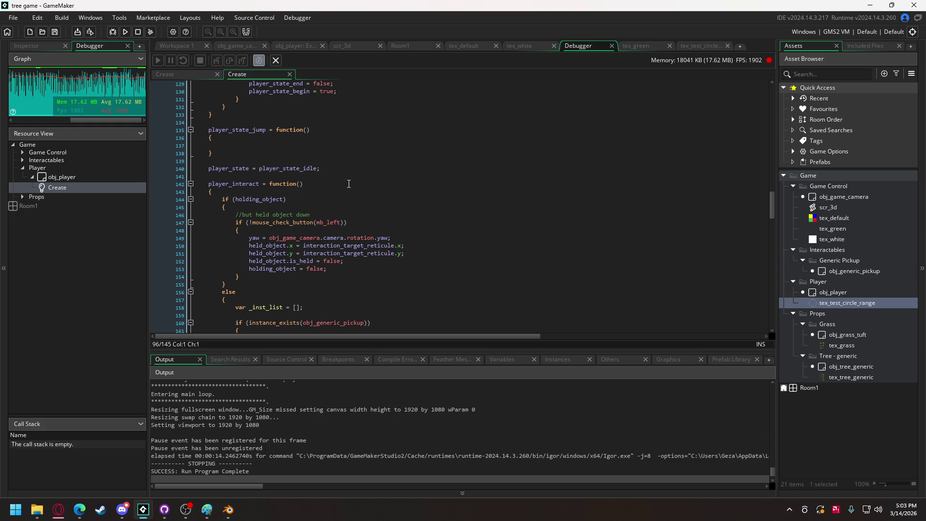
{"action": "scroll", "coordinate": [349, 184], "scroll_direction": "down", "scroll_amount": 2}
{"action": "scroll", "coordinate": [347, 183], "scroll_direction": "down", "scroll_amount": 6}
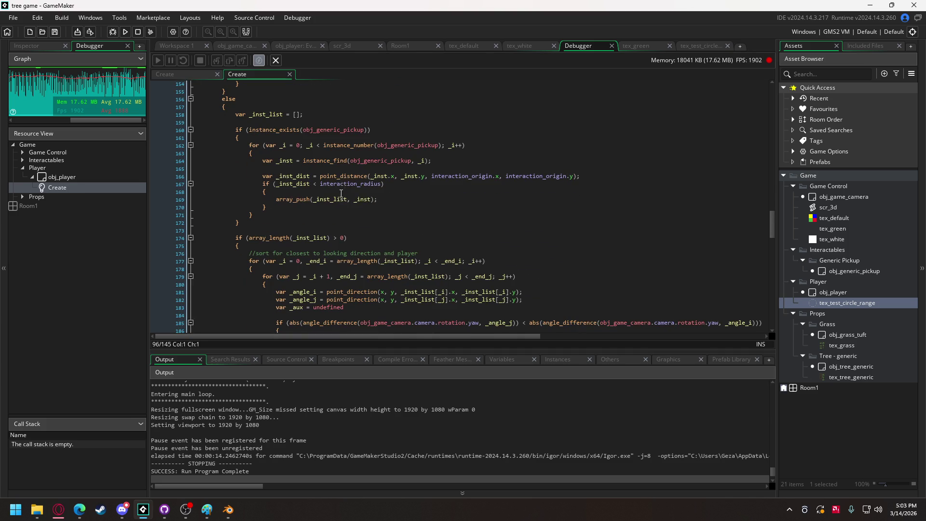
{"action": "mouse_move", "coordinate": [345, 161]}
{"action": "mouse_move", "coordinate": [373, 180]}
{"action": "mouse_move", "coordinate": [400, 145]}
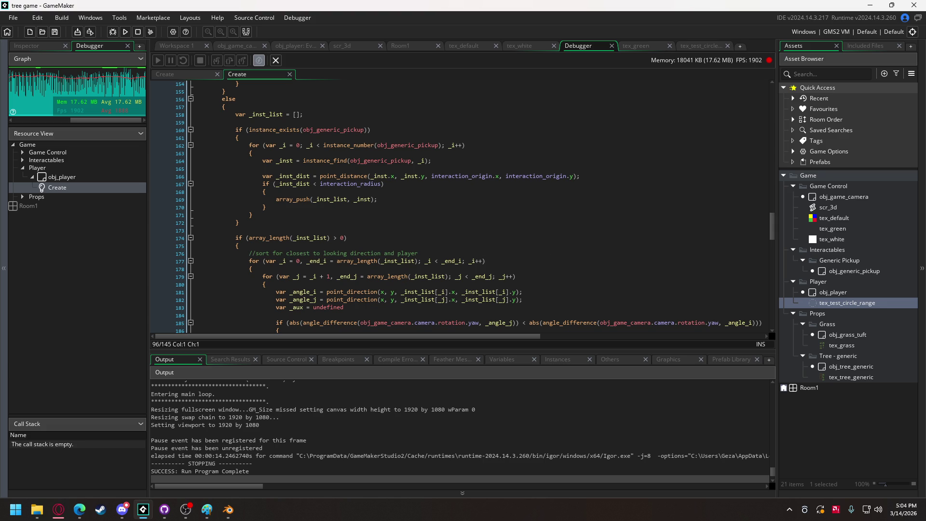
{"action": "key", "text": "alt+Tab"}
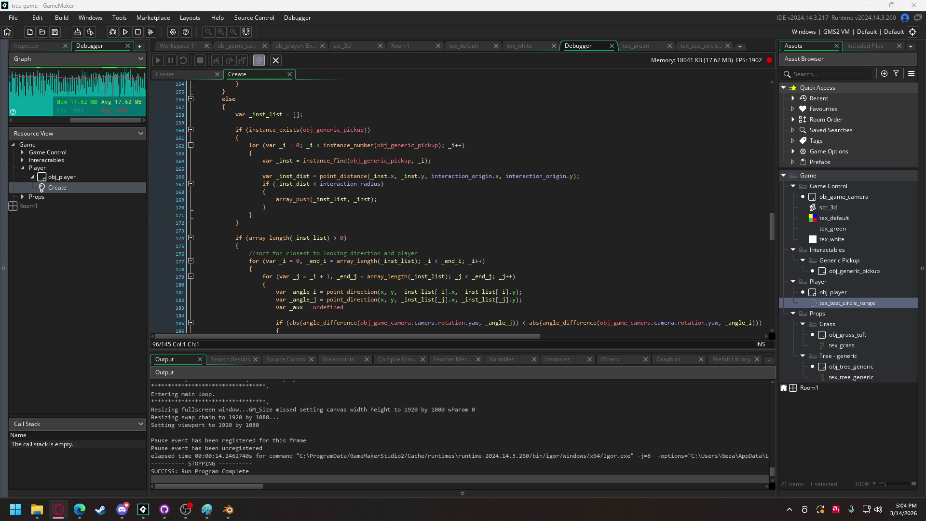
{"action": "mouse_move", "coordinate": [306, 181]}
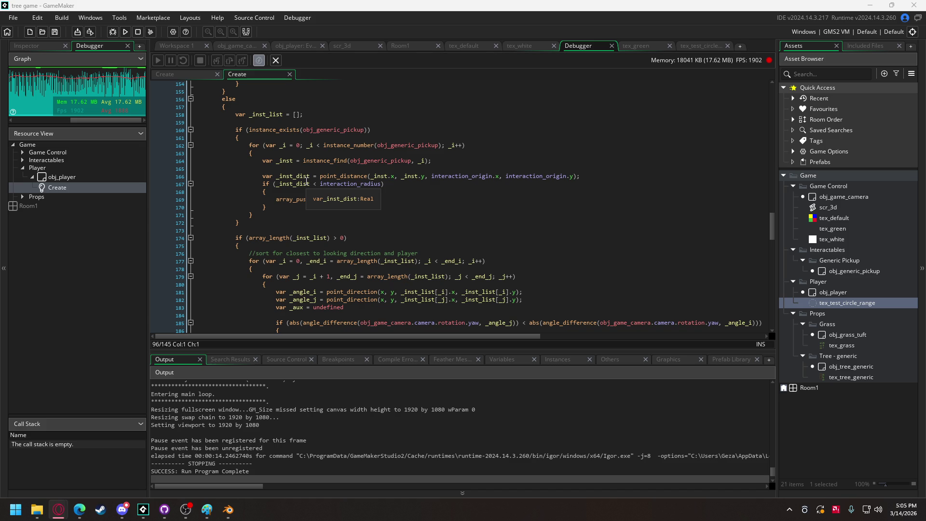
{"action": "scroll", "coordinate": [360, 190], "scroll_direction": "up", "scroll_amount": 3}
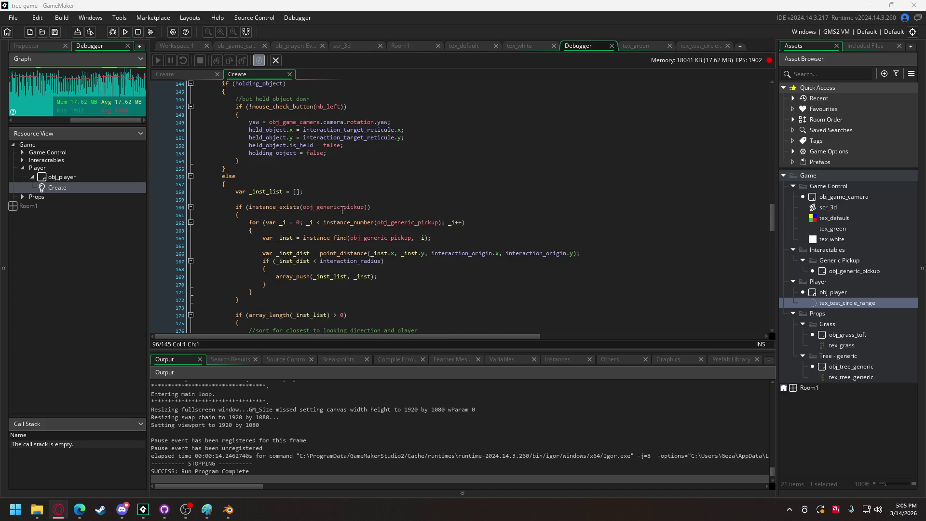
{"action": "scroll", "coordinate": [342, 211], "scroll_direction": "down", "scroll_amount": 6}
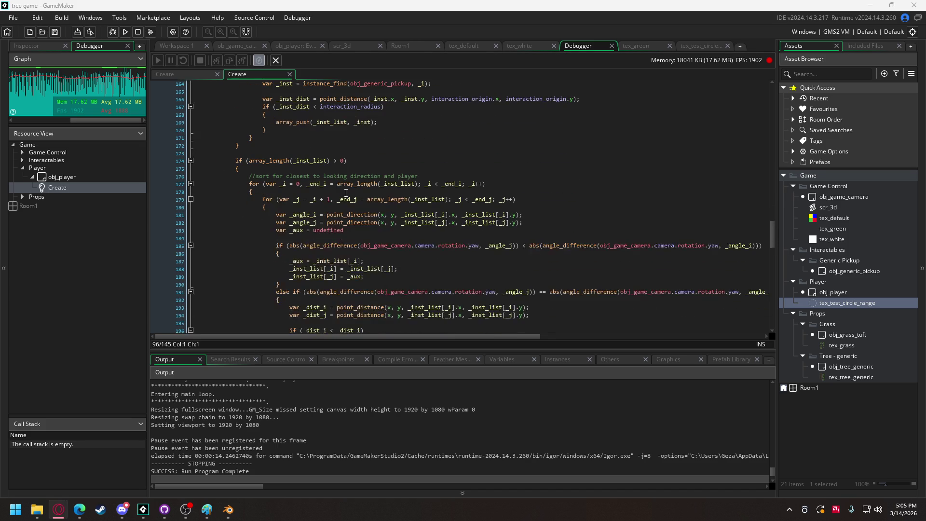
{"action": "scroll", "coordinate": [346, 193], "scroll_direction": "up", "scroll_amount": 6}
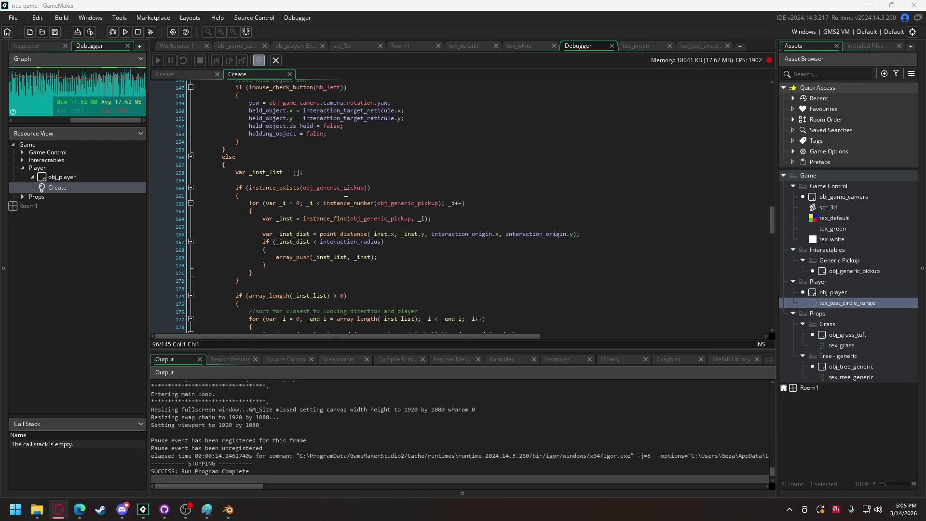
- Duplicate tex_test_circle_range and name the copy tex_magic_circle, correcting the typed typo
{"action": "right_click", "coordinate": [840, 304]}
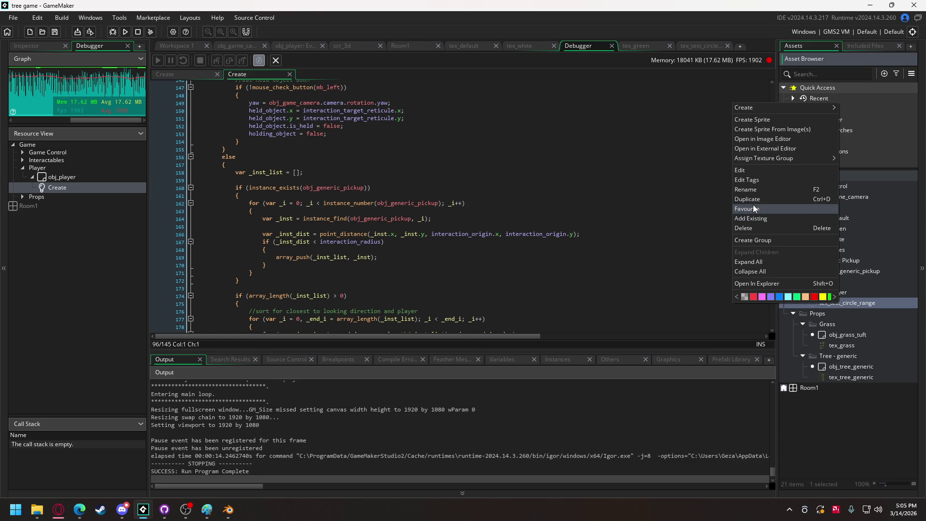
{"action": "left_click", "coordinate": [756, 199]}
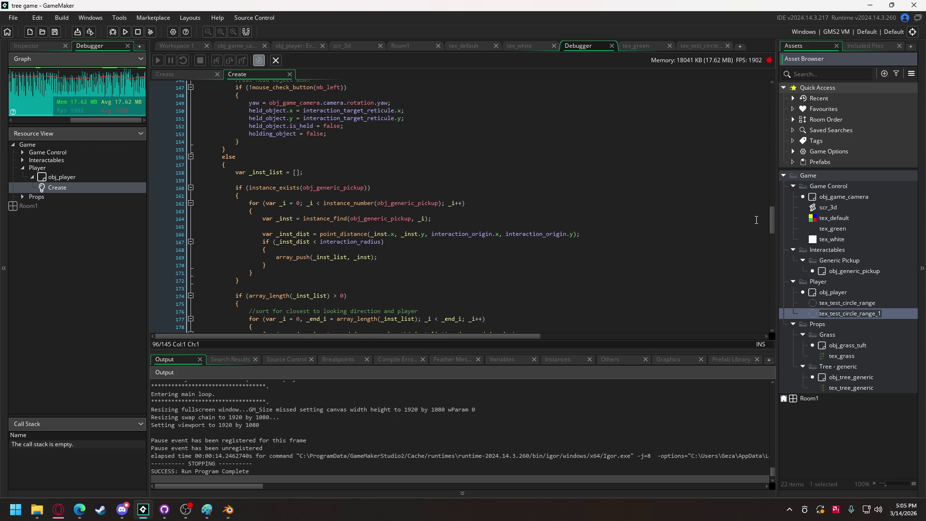
{"action": "type", "text": "etx_"}
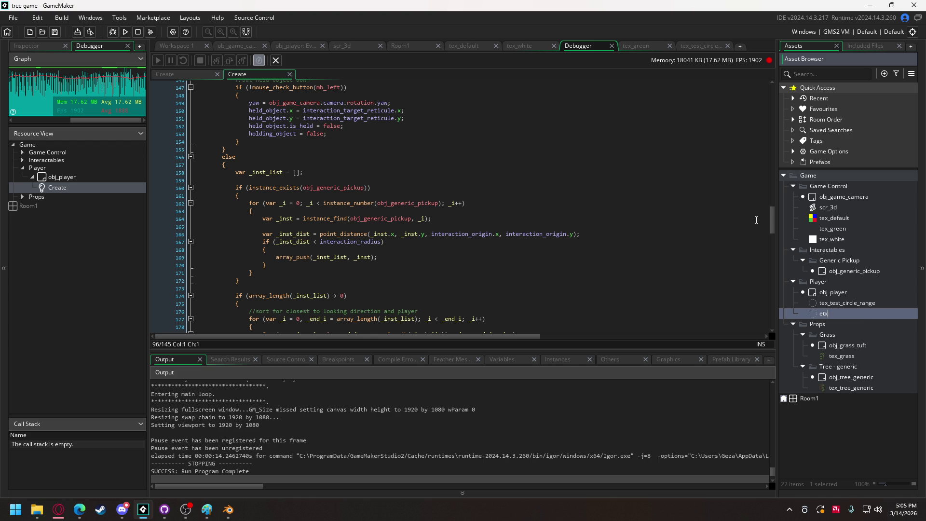
{"action": "type", "text": "magic_circle"}
{"action": "key", "text": "Return"}
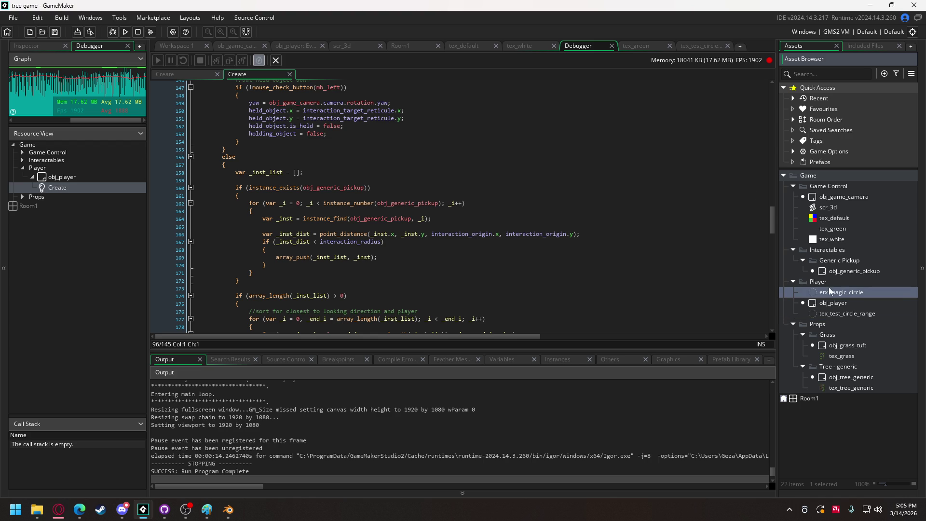
{"action": "left_click", "coordinate": [832, 296]}
{"action": "type", "text": "t"}
{"action": "key", "text": "Return"}
{"action": "key", "text": "Return"}
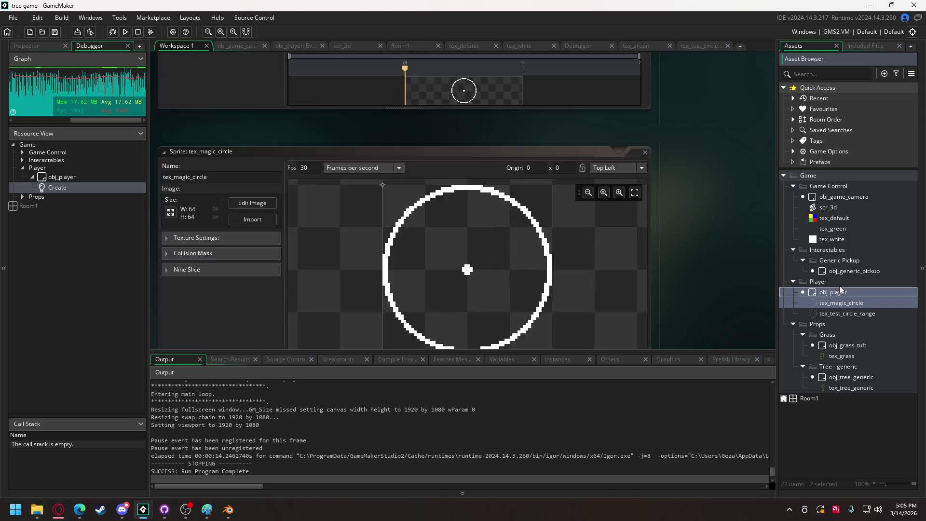
- Flood-fill the white ring of the sprite image with orange
{"action": "left_click", "coordinate": [274, 110]}
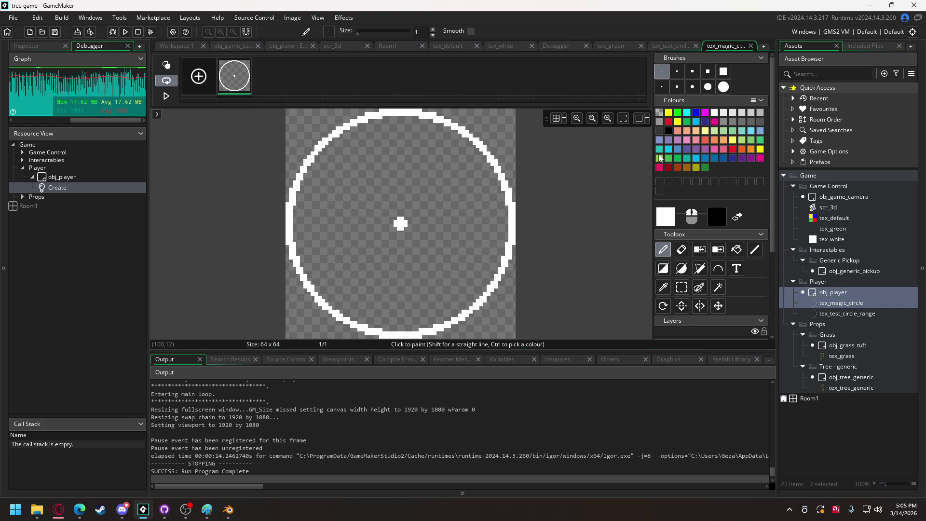
{"action": "left_click", "coordinate": [751, 150]}
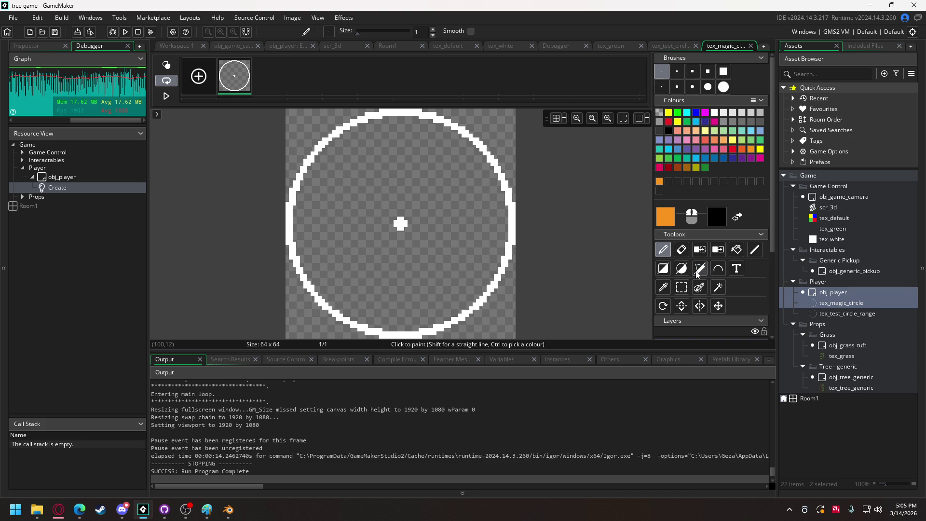
{"action": "left_click", "coordinate": [736, 249]}
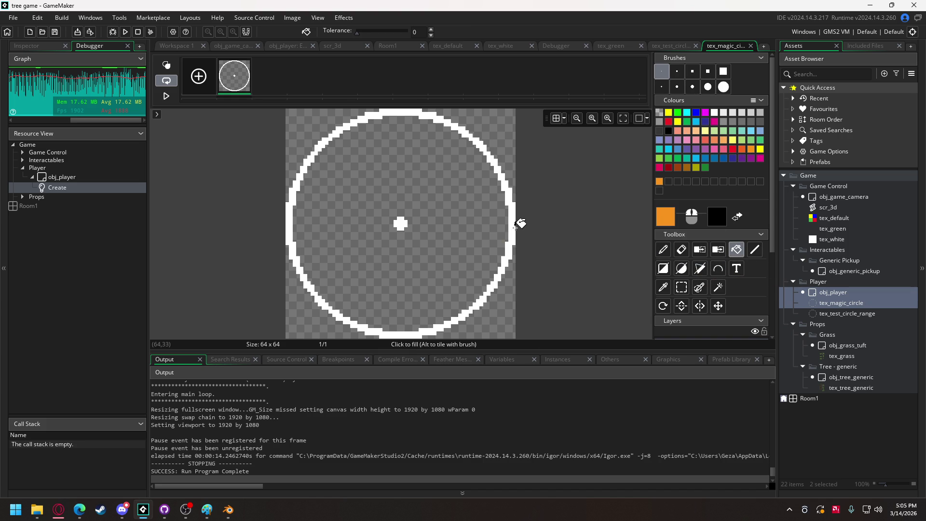
{"action": "left_click", "coordinate": [512, 226]}
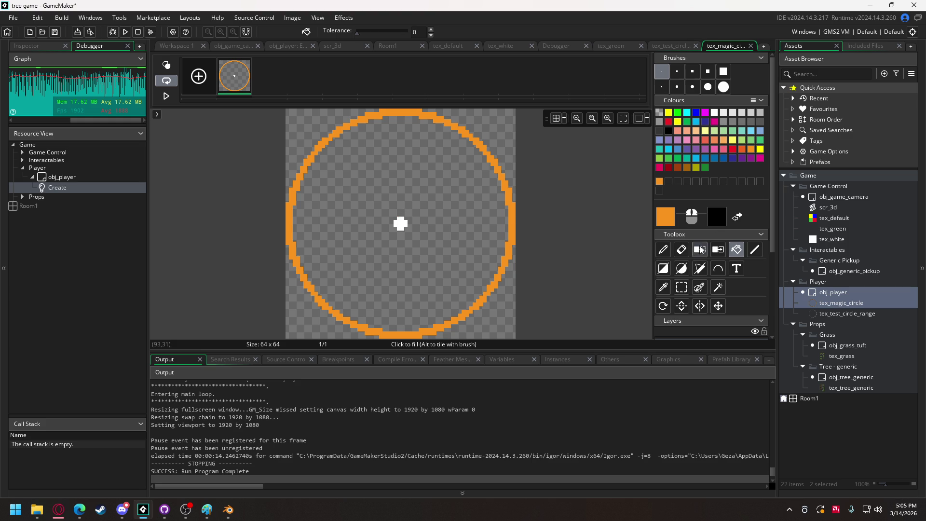
- Clean up the stray centre pixels with the pencil, selection and eraser so only the ring remains
{"action": "key", "text": "e"}
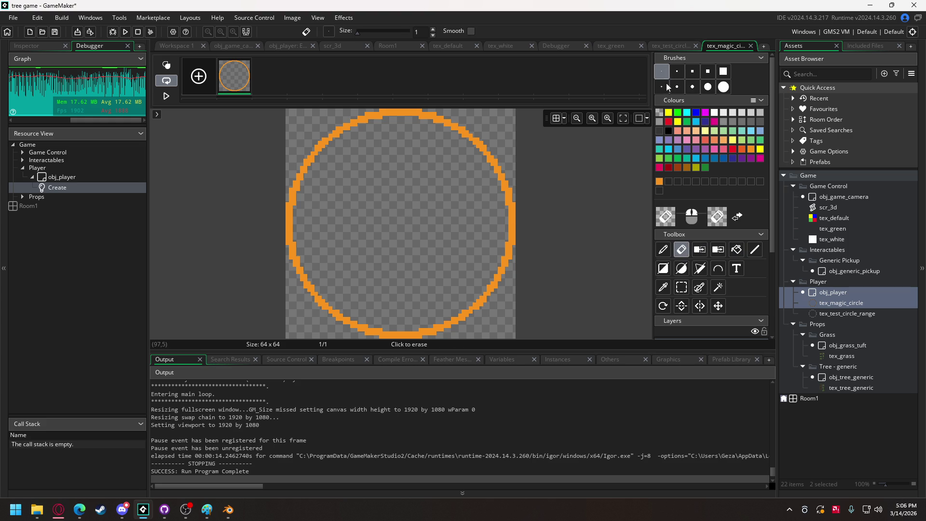
{"action": "left_click", "coordinate": [664, 248]}
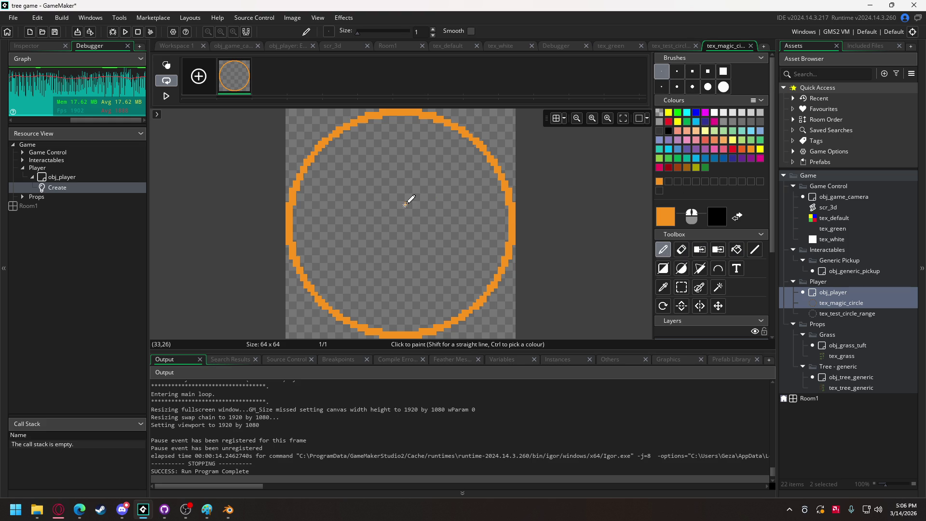
{"action": "left_click", "coordinate": [410, 204]}
{"action": "left_click", "coordinate": [723, 112]}
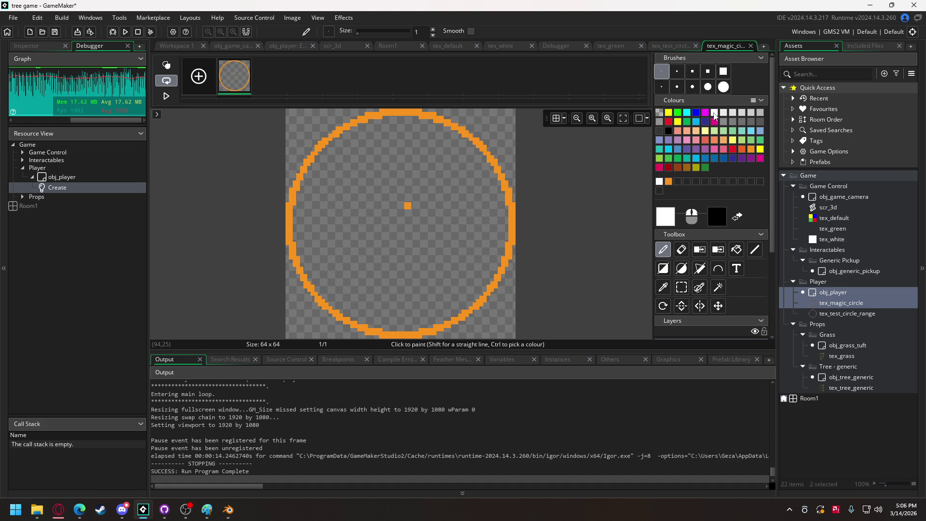
{"action": "left_click", "coordinate": [408, 205]}
{"action": "left_click", "coordinate": [682, 287]}
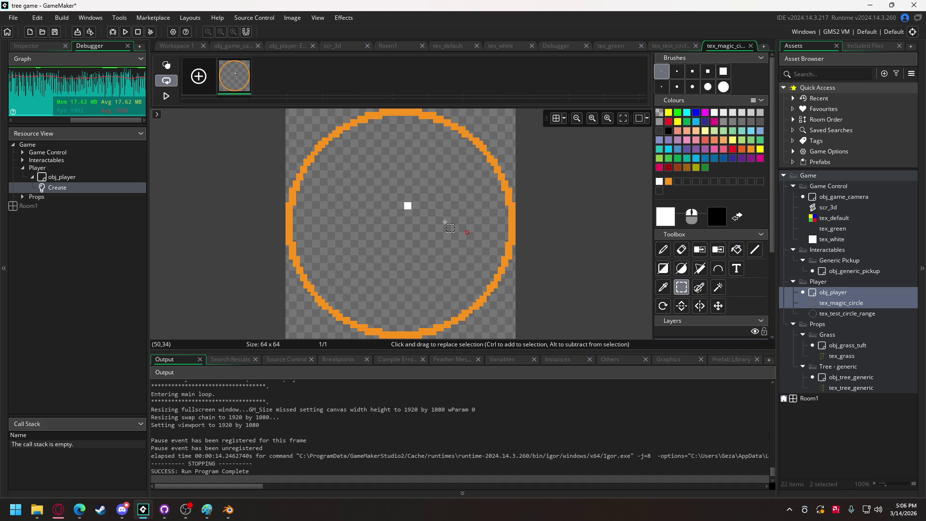
{"action": "left_click_drag", "start_coordinate": [404, 202], "coordinate": [408, 206]}
{"action": "key", "text": "d"}
{"action": "left_click", "coordinate": [472, 202]}
{"action": "key", "text": "ctrl+z"}
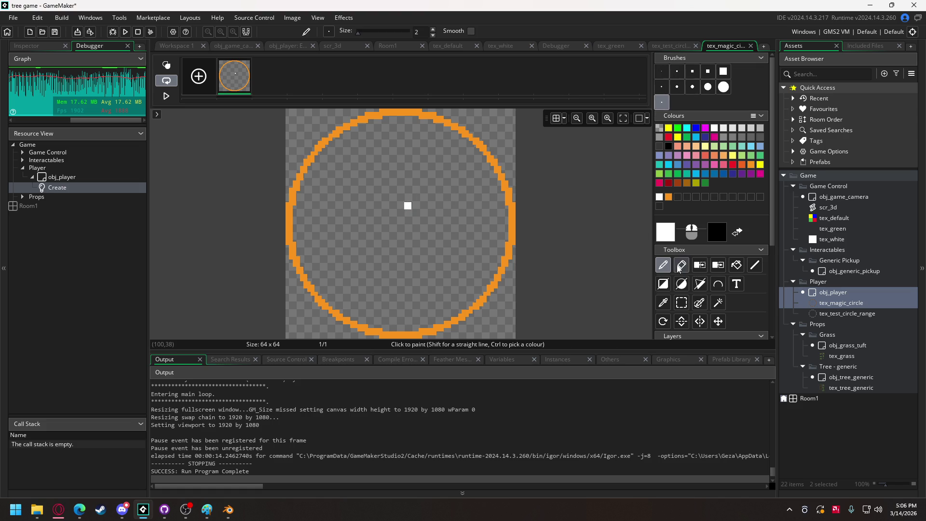
{"action": "left_click", "coordinate": [681, 265]}
{"action": "left_click", "coordinate": [408, 205]}
{"action": "key", "text": "d"}
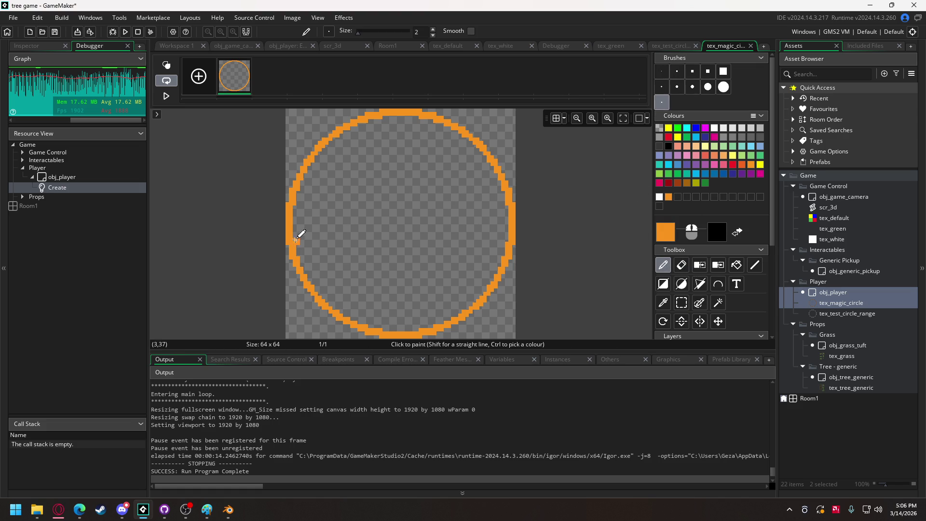
- Paint an orange spiral from the circle's left edge, a loop from the top, and a curve below
{"action": "mouse_move", "coordinate": [294, 247]}
{"action": "left_mouse_down"}
{"action": "mouse_move", "coordinate": [329, 263]}
{"action": "mouse_move", "coordinate": [378, 208]}
{"action": "mouse_move", "coordinate": [338, 179]}
{"action": "mouse_move", "coordinate": [321, 227]}
{"action": "mouse_move", "coordinate": [348, 212]}
{"action": "mouse_move", "coordinate": [341, 202]}
{"action": "left_mouse_up"}
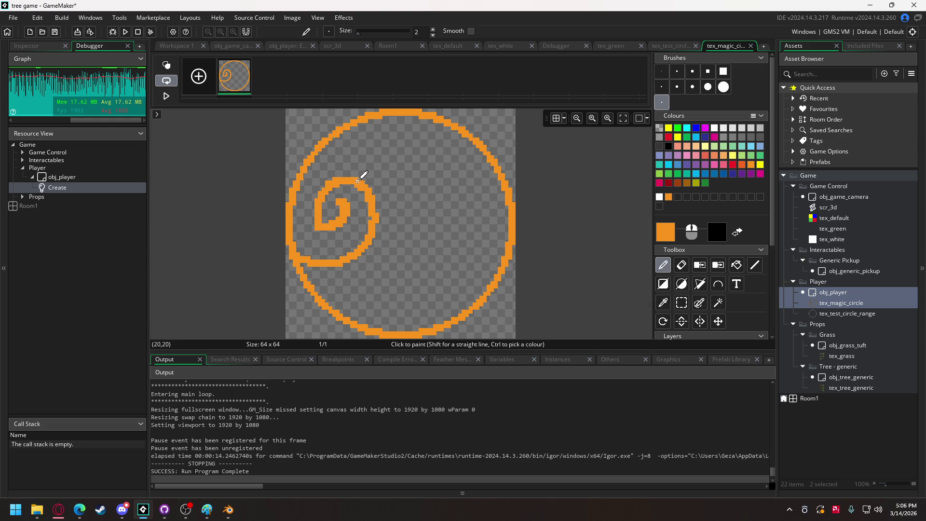
{"action": "mouse_move", "coordinate": [349, 128]}
{"action": "left_mouse_down"}
{"action": "mouse_move", "coordinate": [338, 143]}
{"action": "mouse_move", "coordinate": [357, 174]}
{"action": "mouse_move", "coordinate": [383, 149]}
{"action": "mouse_move", "coordinate": [368, 120]}
{"action": "mouse_move", "coordinate": [352, 124]}
{"action": "mouse_move", "coordinate": [344, 142]}
{"action": "mouse_move", "coordinate": [362, 151]}
{"action": "mouse_move", "coordinate": [366, 135]}
{"action": "left_mouse_up"}
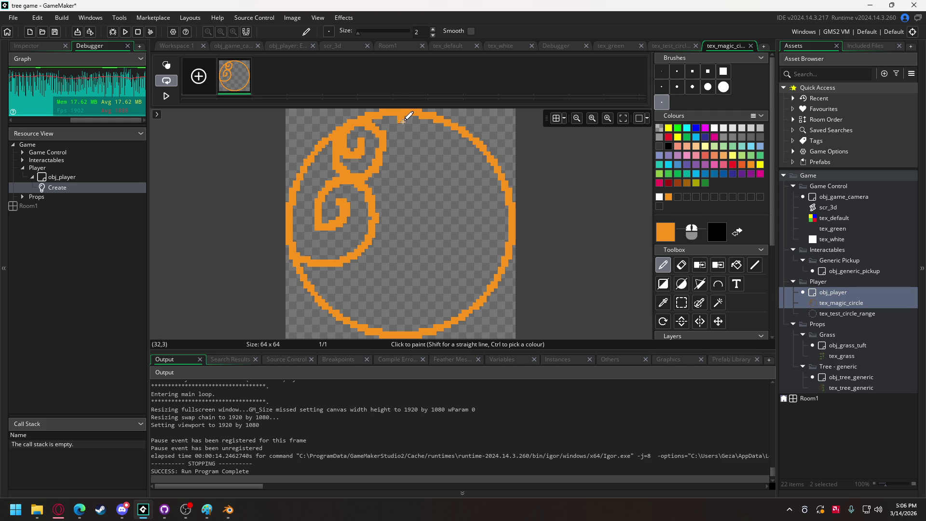
{"action": "left_click_drag", "start_coordinate": [334, 260], "coordinate": [359, 289]}
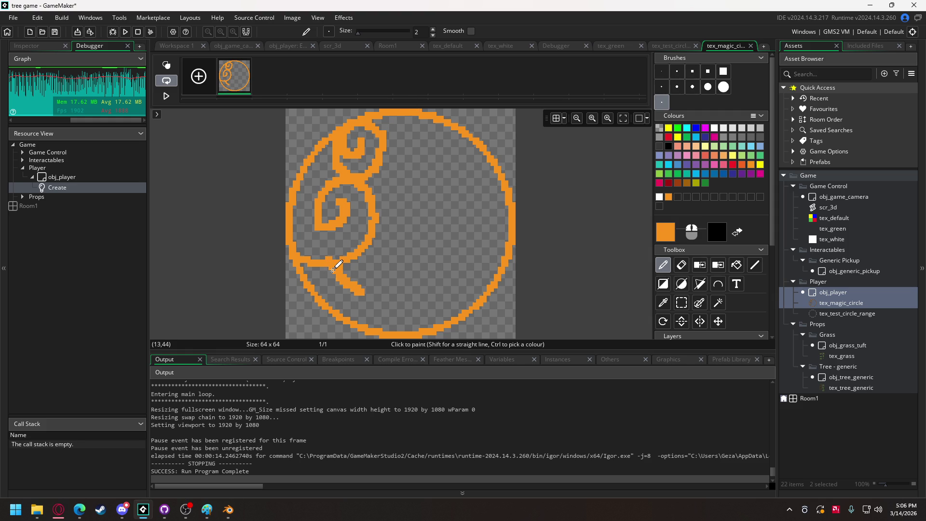
{"action": "key", "text": "ctrl+z"}
{"action": "mouse_move", "coordinate": [332, 265]}
{"action": "left_mouse_down"}
{"action": "mouse_move", "coordinate": [375, 291]}
{"action": "mouse_move", "coordinate": [424, 303]}
{"action": "mouse_move", "coordinate": [461, 275]}
{"action": "mouse_move", "coordinate": [482, 242]}
{"action": "mouse_move", "coordinate": [481, 198]}
{"action": "mouse_move", "coordinate": [434, 141]}
{"action": "mouse_move", "coordinate": [392, 143]}
{"action": "left_mouse_up"}
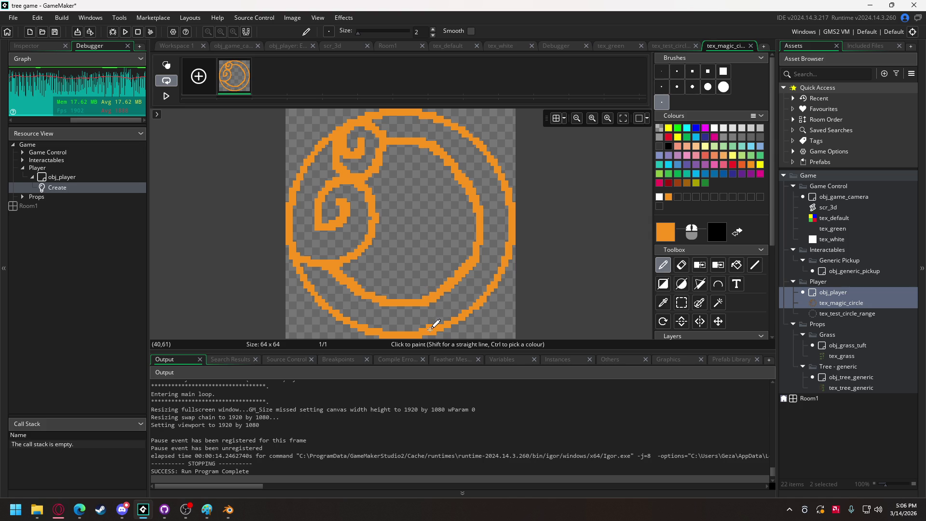
- Add orange arcs, hooks and diagonals linking the inner loops and arcs to the outer ring
{"action": "mouse_move", "coordinate": [428, 327]}
{"action": "left_mouse_down"}
{"action": "mouse_move", "coordinate": [424, 275]}
{"action": "mouse_move", "coordinate": [447, 235]}
{"action": "mouse_move", "coordinate": [514, 221]}
{"action": "left_mouse_up"}
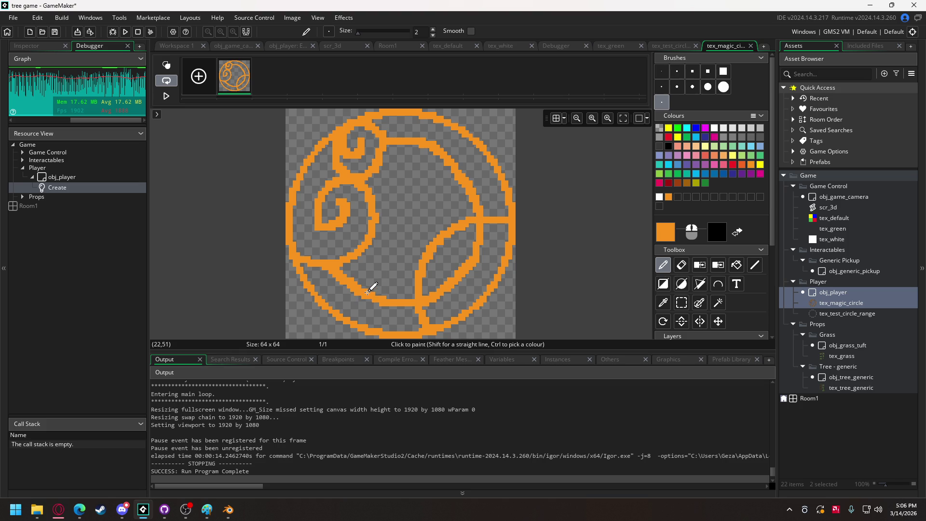
{"action": "mouse_move", "coordinate": [378, 290]}
{"action": "left_mouse_down"}
{"action": "mouse_move", "coordinate": [389, 290]}
{"action": "mouse_move", "coordinate": [365, 284]}
{"action": "left_mouse_up"}
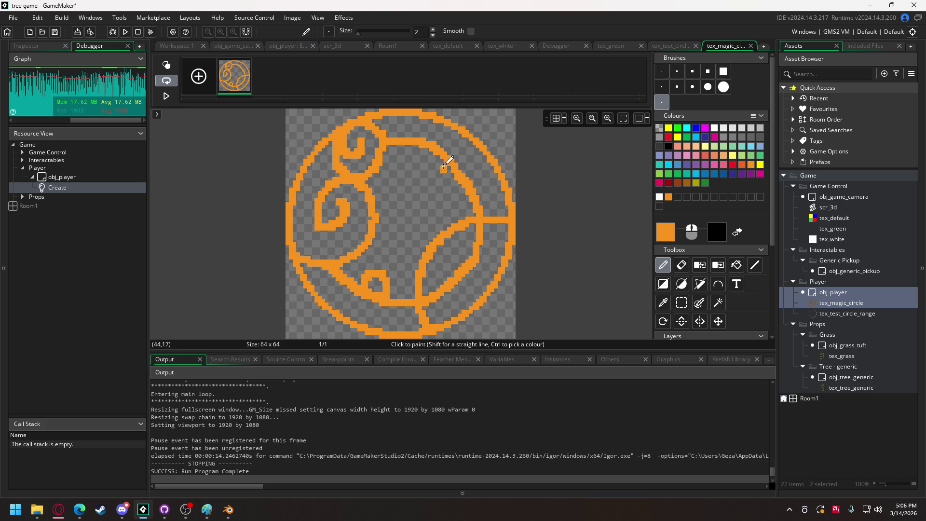
{"action": "mouse_move", "coordinate": [386, 142]}
{"action": "left_mouse_down"}
{"action": "mouse_move", "coordinate": [424, 145]}
{"action": "mouse_move", "coordinate": [420, 155]}
{"action": "mouse_move", "coordinate": [429, 147]}
{"action": "left_mouse_up"}
{"action": "left_click_drag", "start_coordinate": [384, 268], "coordinate": [429, 164]}
{"action": "left_click_drag", "start_coordinate": [408, 219], "coordinate": [488, 296]}
{"action": "left_click_drag", "start_coordinate": [494, 161], "coordinate": [476, 177]}
{"action": "left_click_drag", "start_coordinate": [467, 222], "coordinate": [479, 218]}
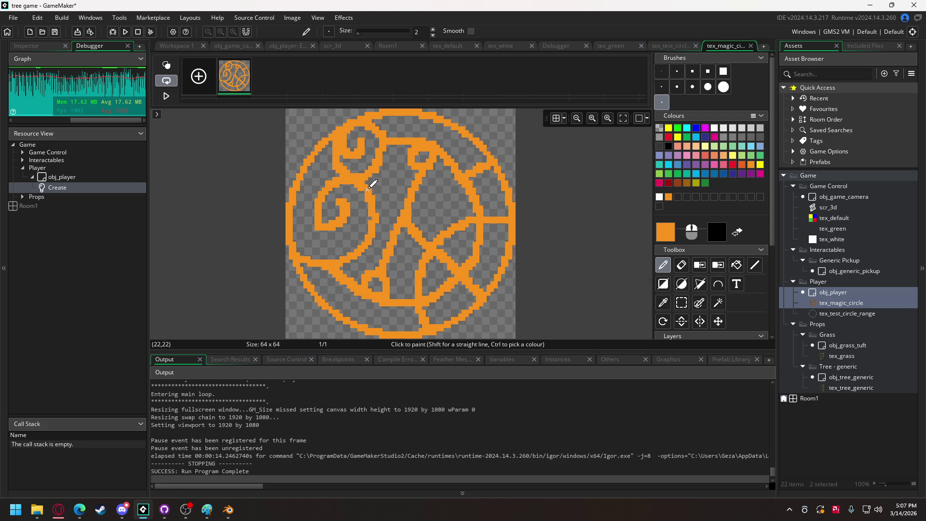
- Add magic_circle_origin = new vector_3(0, 0, 0.25) after interaction_target_radius in obj_player's Create event
{"action": "left_click", "coordinate": [285, 46]}
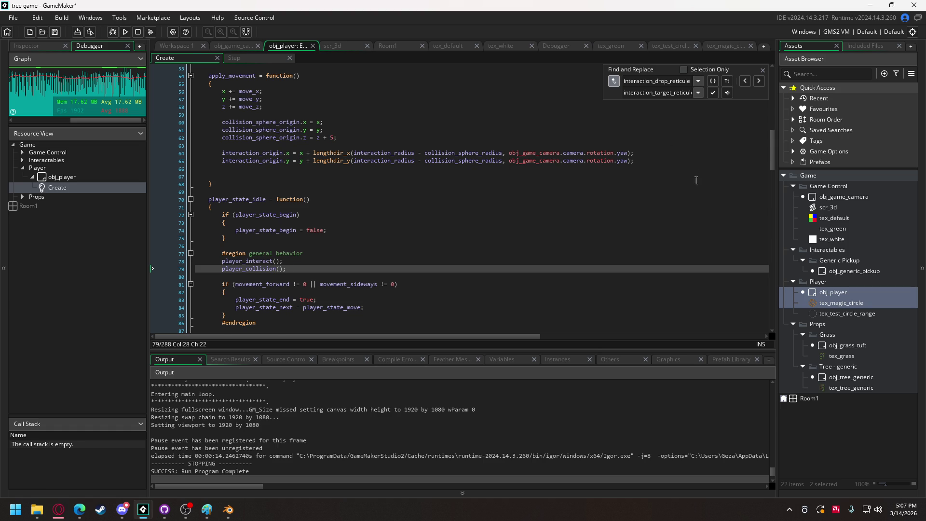
{"action": "scroll", "coordinate": [455, 161], "scroll_direction": "up", "scroll_amount": 15}
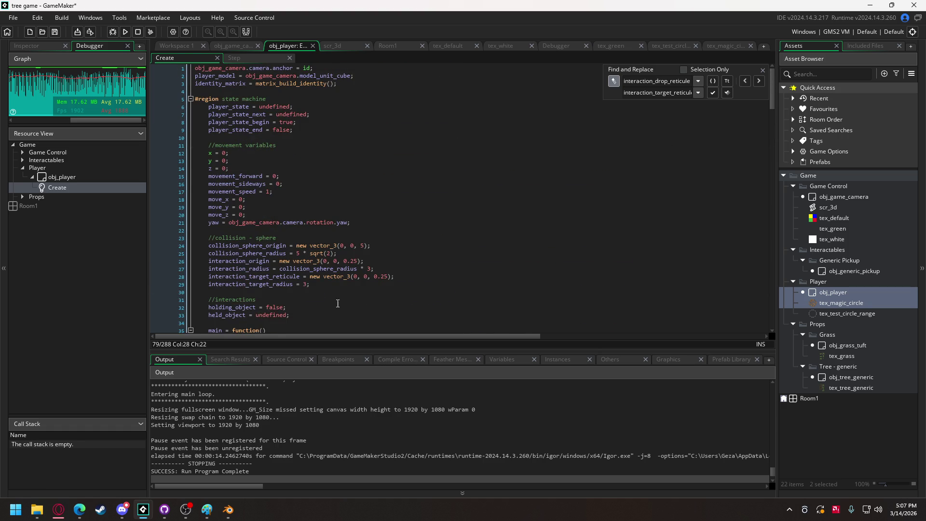
{"action": "scroll", "coordinate": [338, 301], "scroll_direction": "down", "scroll_amount": 1}
{"action": "left_click", "coordinate": [330, 265]}
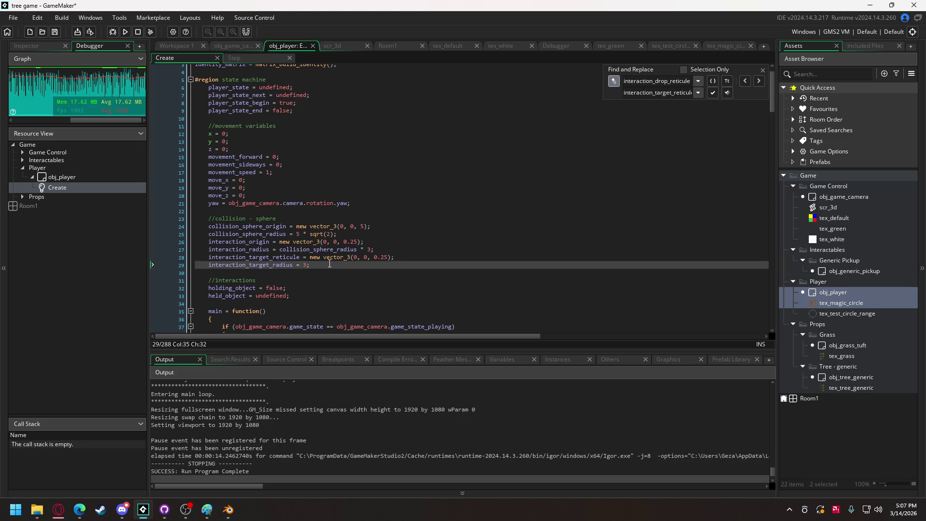
{"action": "key", "text": "Return"}
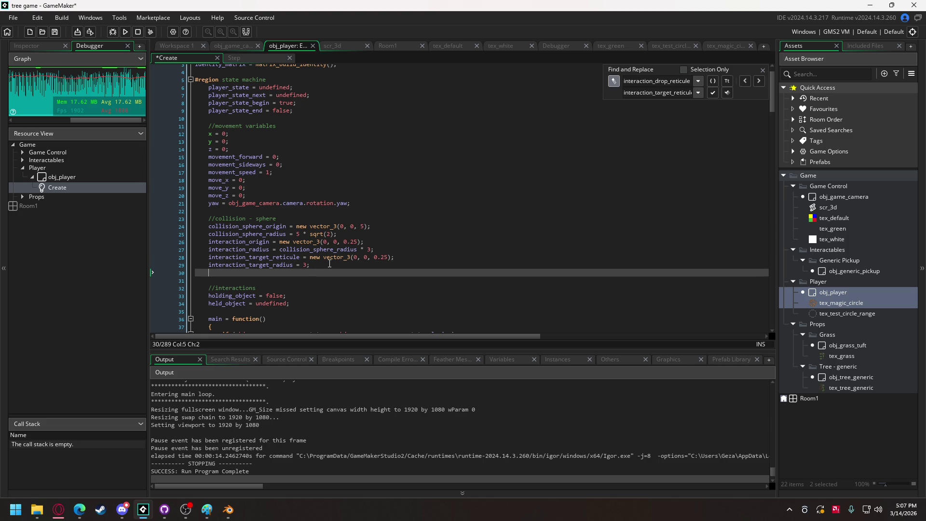
{"action": "type", "text": "agic_circl"}
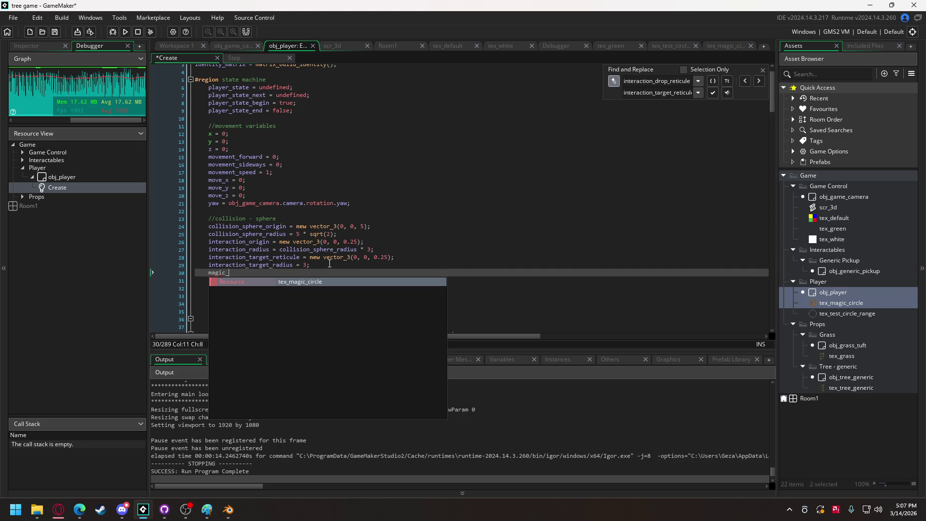
{"action": "type", "text": "e_origin = n"}
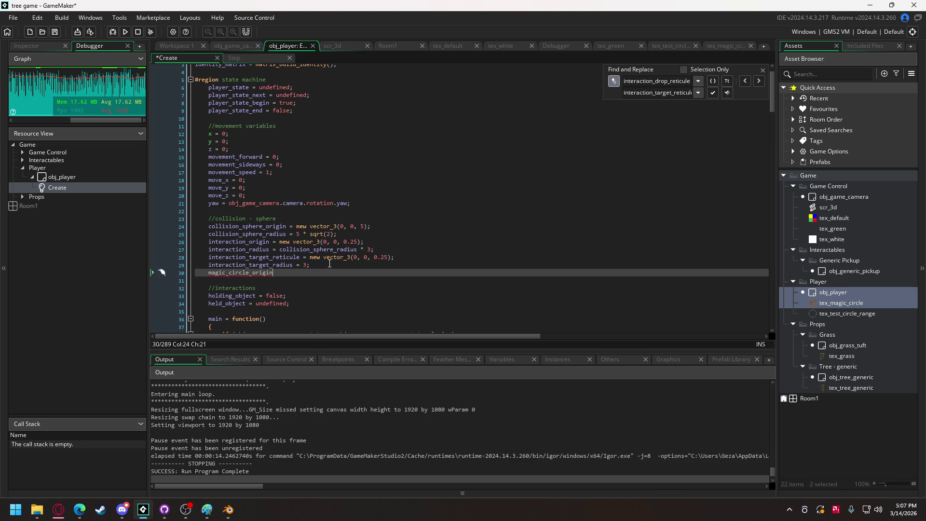
{"action": "type", "text": "ew vector_"}
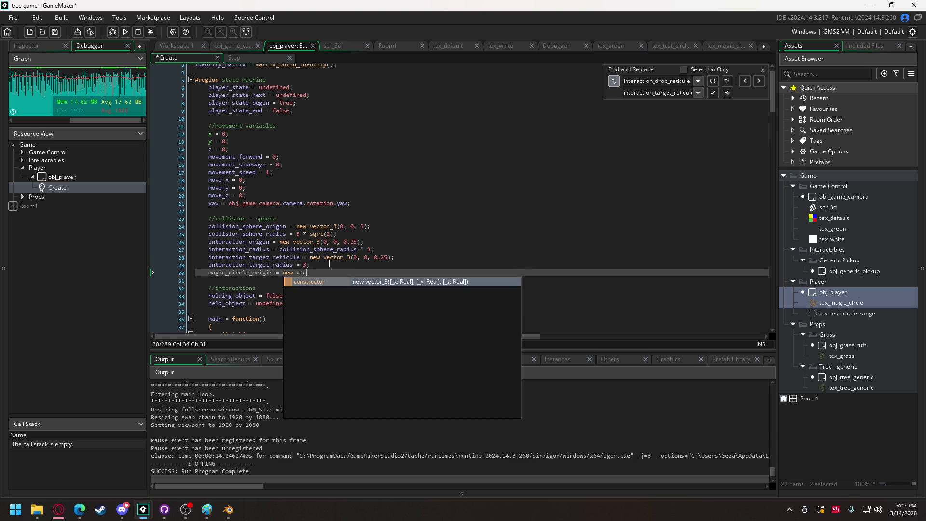
{"action": "type", "text": "3"}
{"action": "type", "text": "(0, 0"}
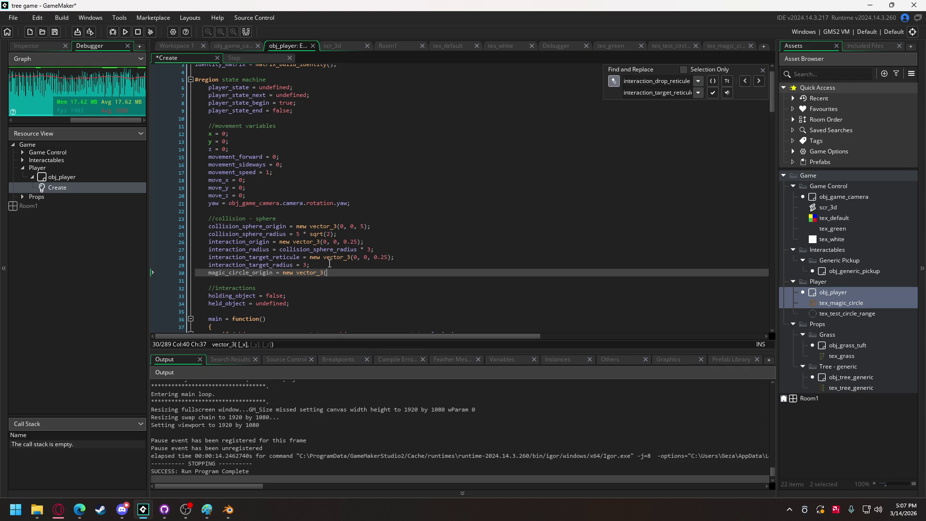
{"action": "type", "text": ", 0.25"}
{"action": "type", "text": ");"}
- Add magic_circle_radius = interaction_radius on the next line, using autocomplete for interaction_radius
{"action": "key", "text": "Return"}
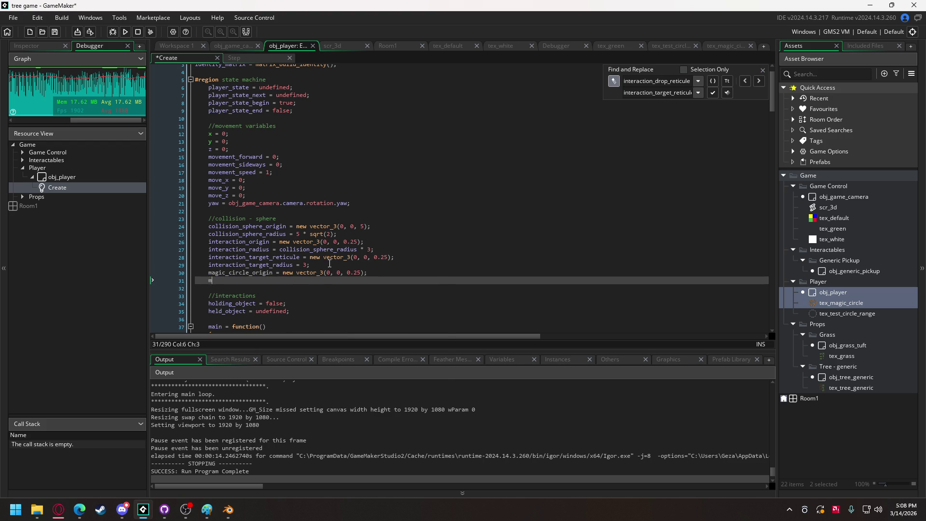
{"action": "type", "text": "agic_circle"}
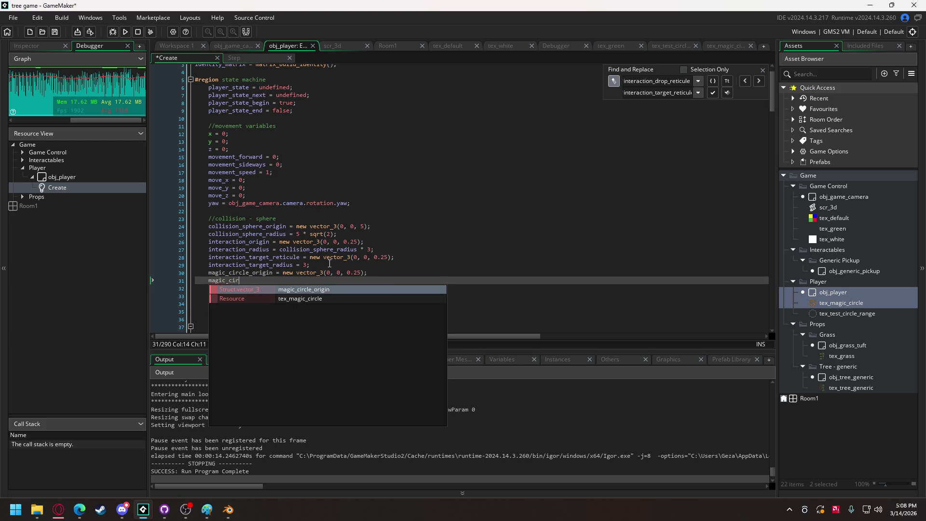
{"action": "type", "text": "_radius "}
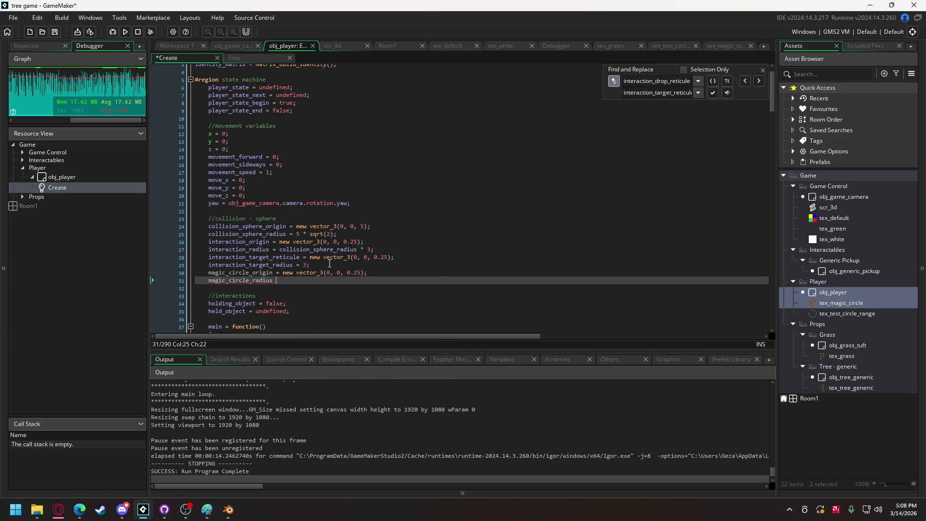
{"action": "type", "text": "in"}
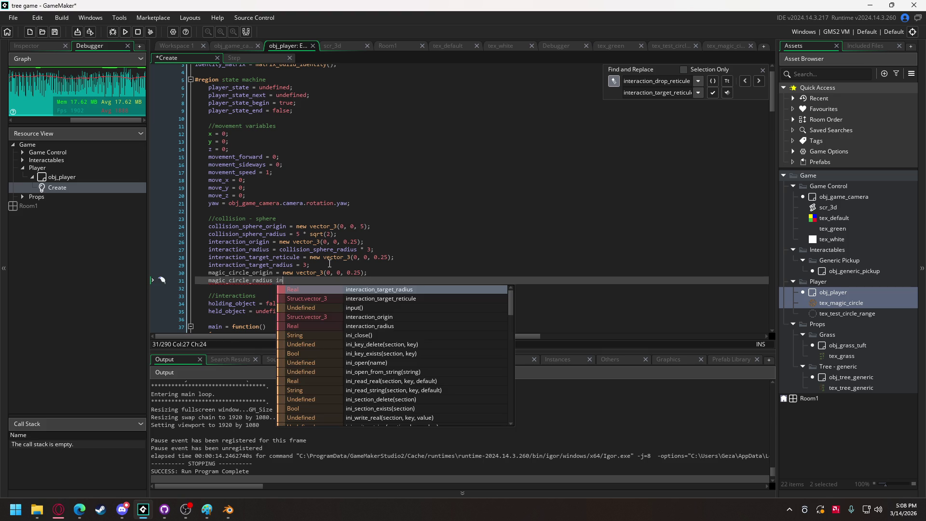
{"action": "key", "text": "Down"}
{"action": "key", "text": "Down"}
{"action": "key", "text": "Down"}
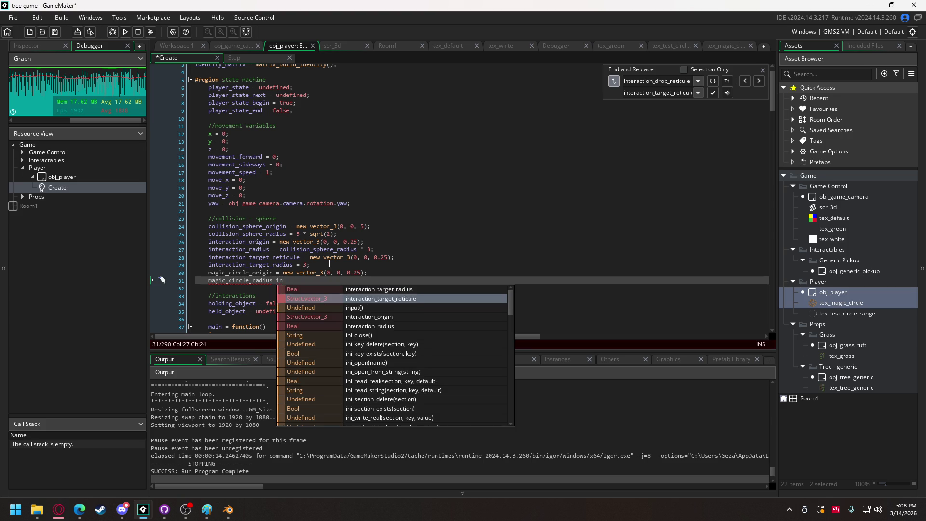
{"action": "key", "text": "Return"}
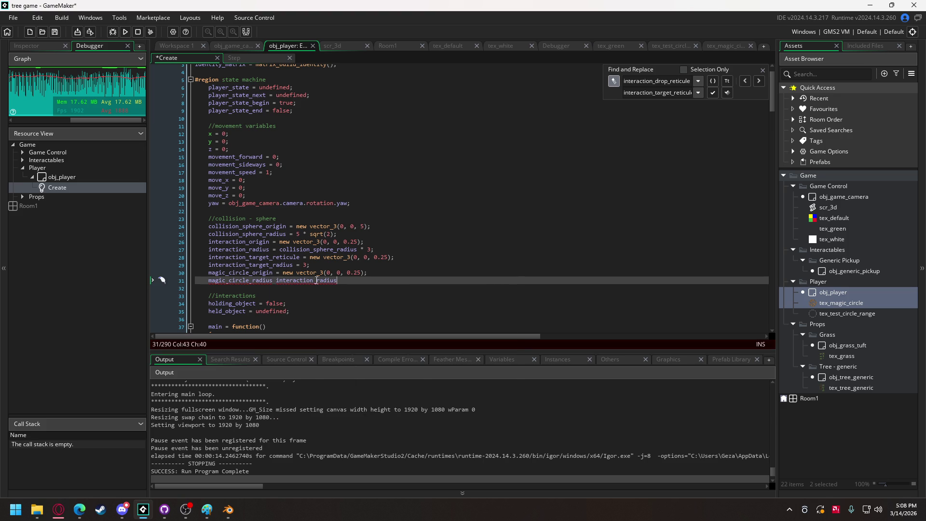
{"action": "left_click", "coordinate": [278, 280]}
{"action": "type", "text": "="}
{"action": "left_click", "coordinate": [364, 280]}
{"action": "scroll", "coordinate": [480, 239], "scroll_direction": "up", "scroll_amount": 1}
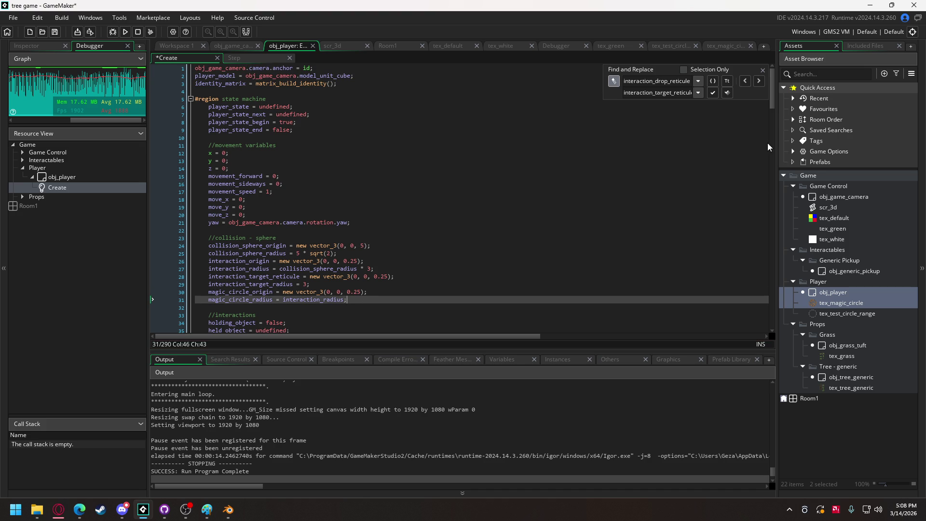
{"action": "left_click_drag", "start_coordinate": [773, 91], "coordinate": [780, 356]}
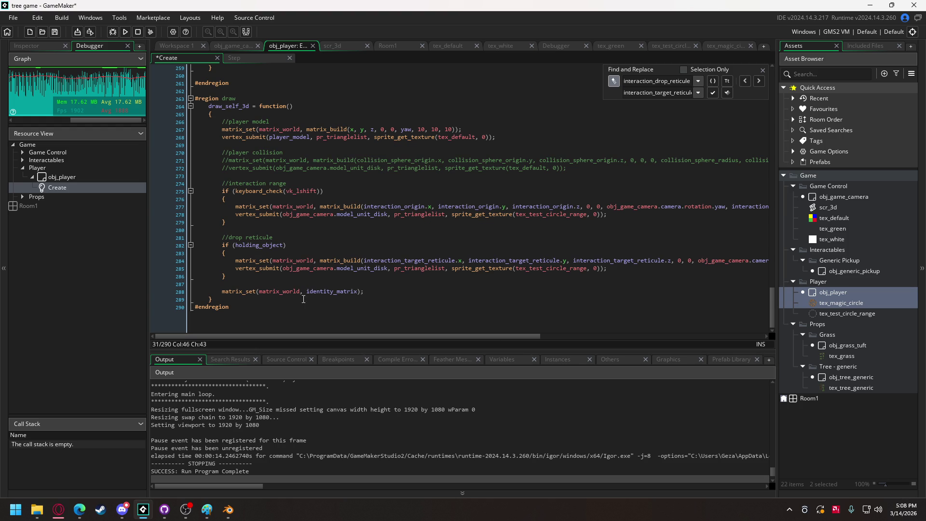
- Add a //magic circle comment line below the drop reticule draw block
{"action": "left_click", "coordinate": [262, 281]}
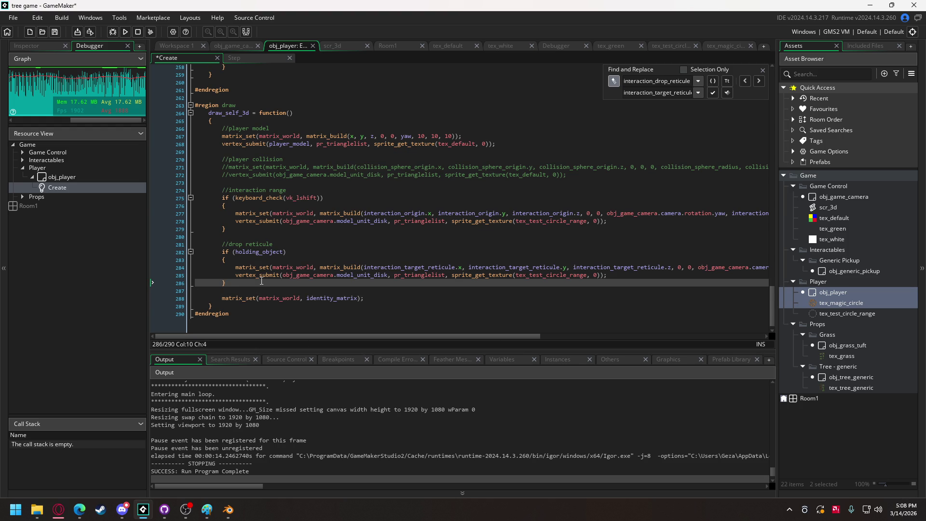
{"action": "key", "text": "Return"}
{"action": "key", "text": "Return"}
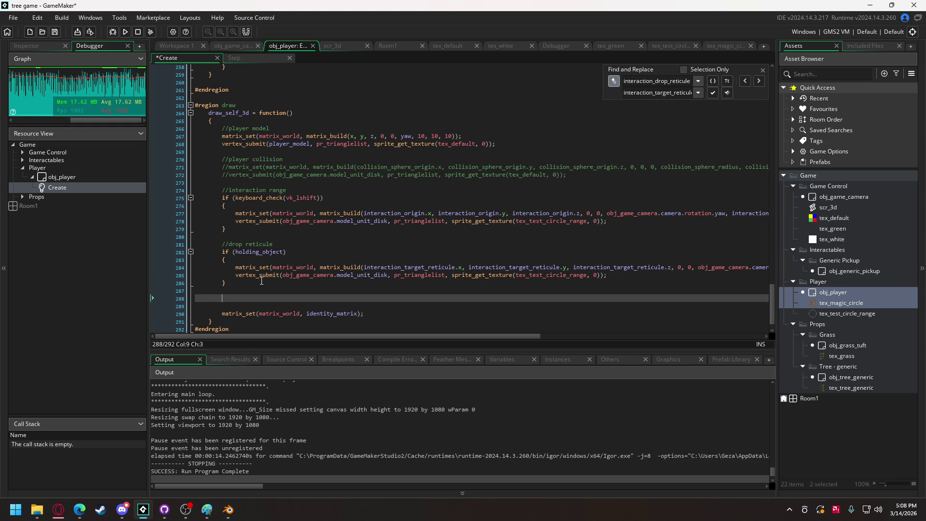
{"action": "key", "text": "BackSpace"}
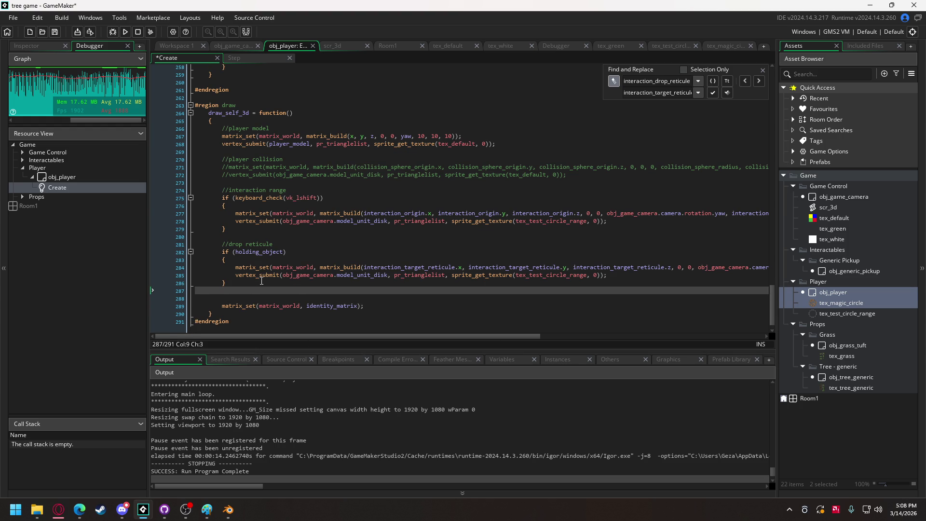
{"action": "key", "text": "Return"}
{"action": "type", "text": "/magic circle"}
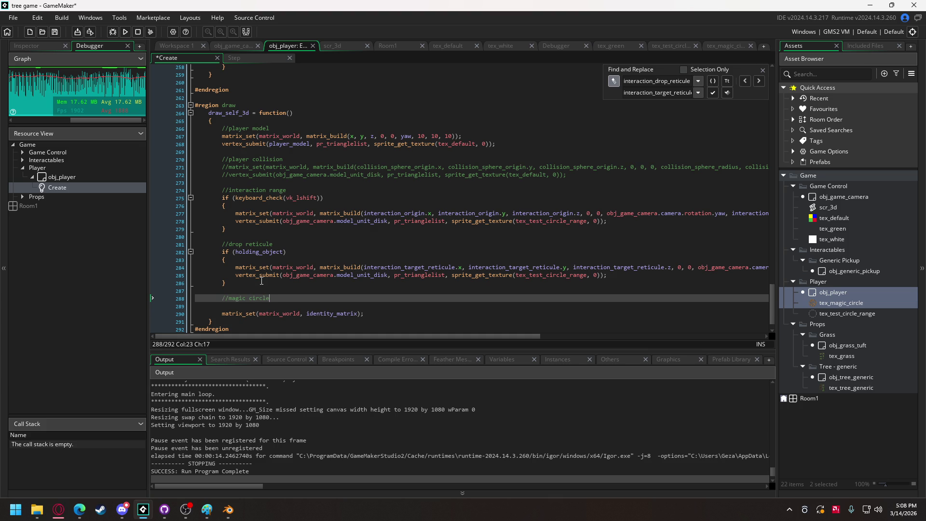
{"action": "key", "text": "Return"}
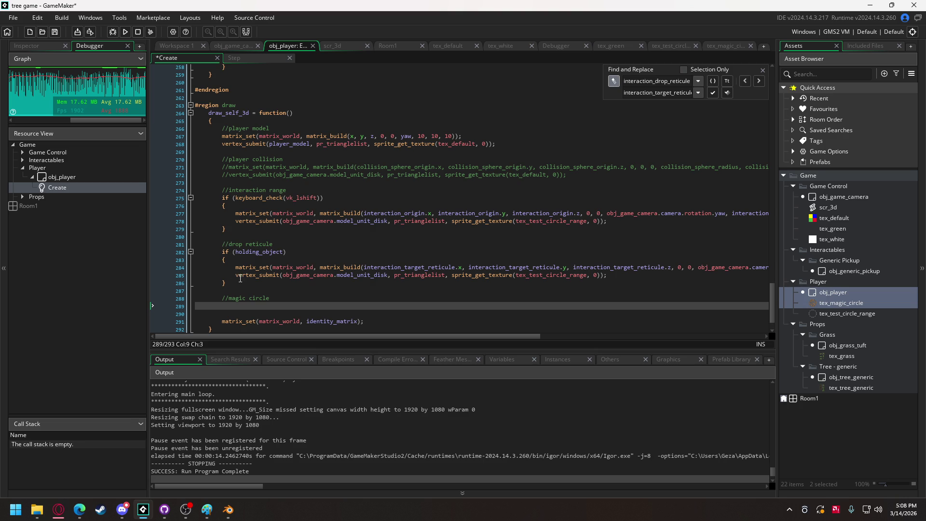
- Copy the interaction range if block under it and change its condition to (player_state == player_state_cast)
{"action": "left_click_drag", "start_coordinate": [236, 231], "coordinate": [222, 199]}
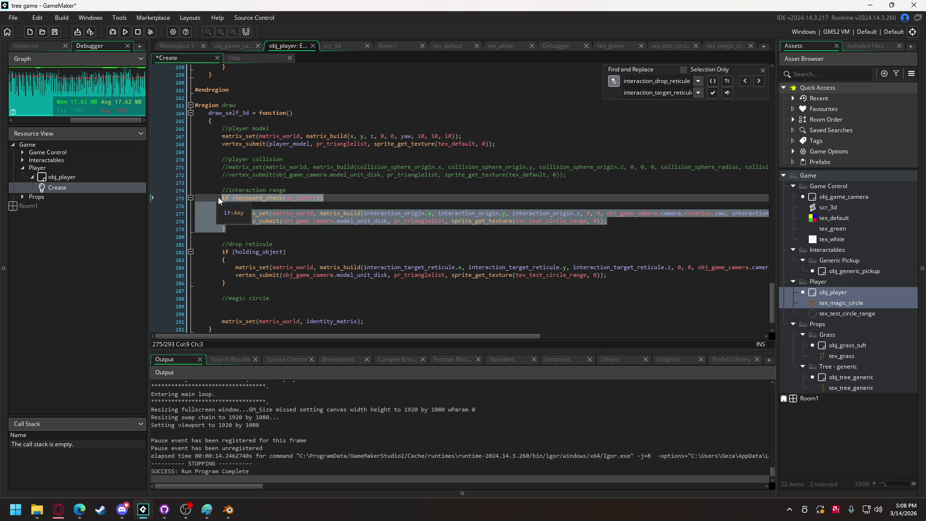
{"action": "key", "text": "ctrl+c"}
{"action": "left_click", "coordinate": [229, 306]}
{"action": "key", "text": "ctrl+v"}
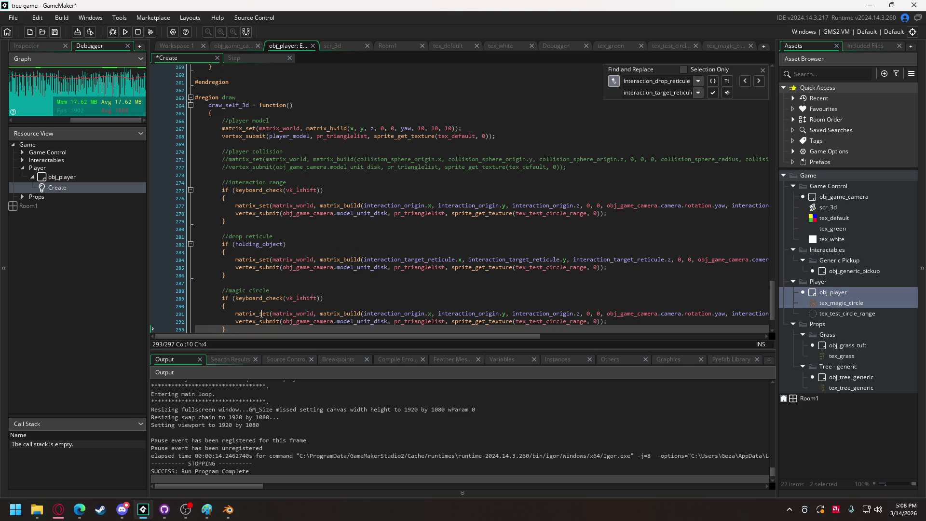
{"action": "scroll", "coordinate": [260, 313], "scroll_direction": "down", "scroll_amount": 3}
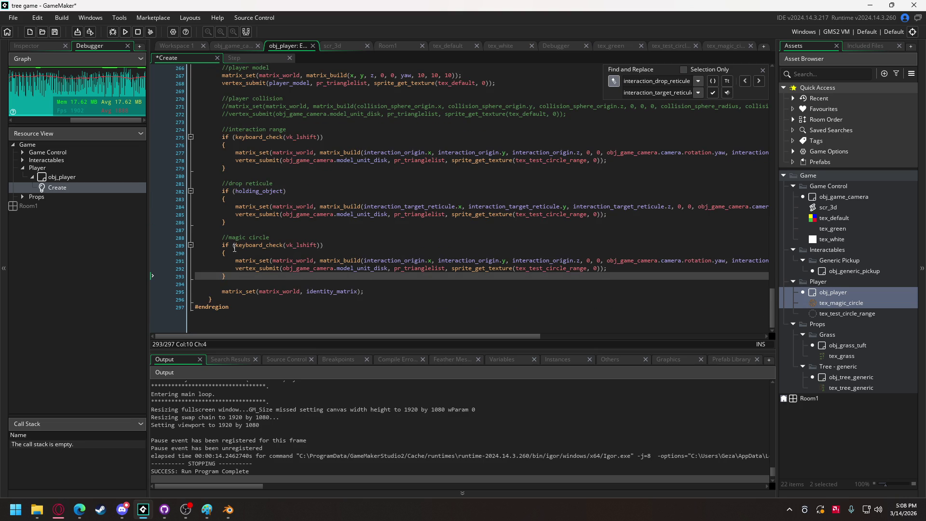
{"action": "scroll", "coordinate": [235, 248], "scroll_direction": "up", "scroll_amount": 1}
{"action": "left_click_drag", "start_coordinate": [233, 251], "coordinate": [322, 252]}
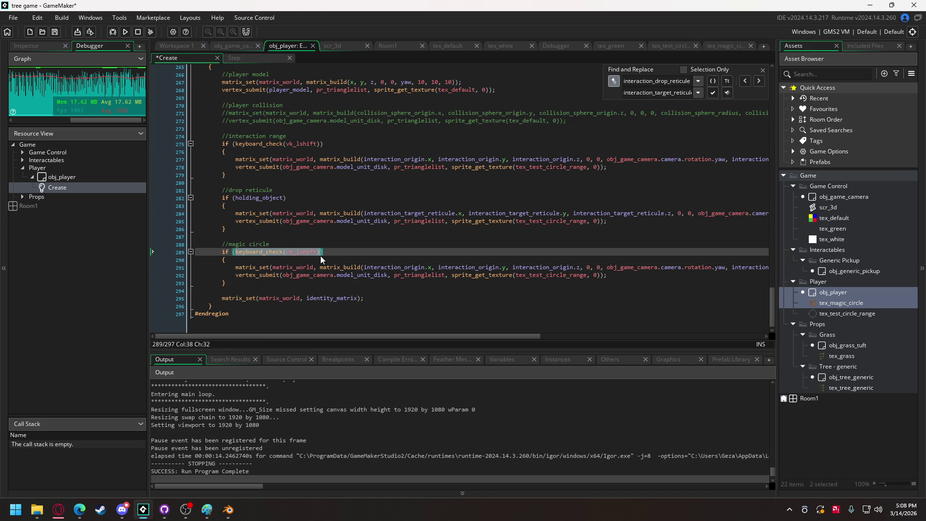
{"action": "type", "text": "(player"}
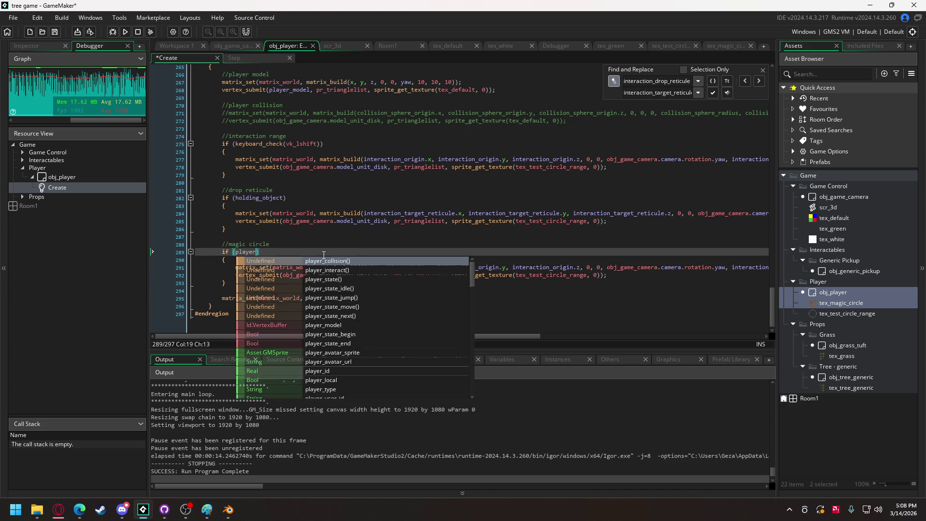
{"action": "type", "text": "_s"}
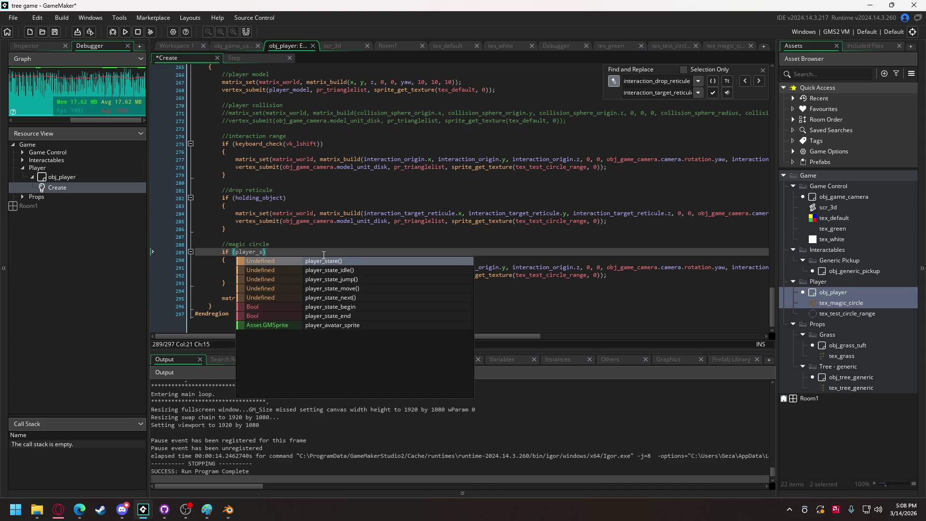
{"action": "type", "text": "tate == "}
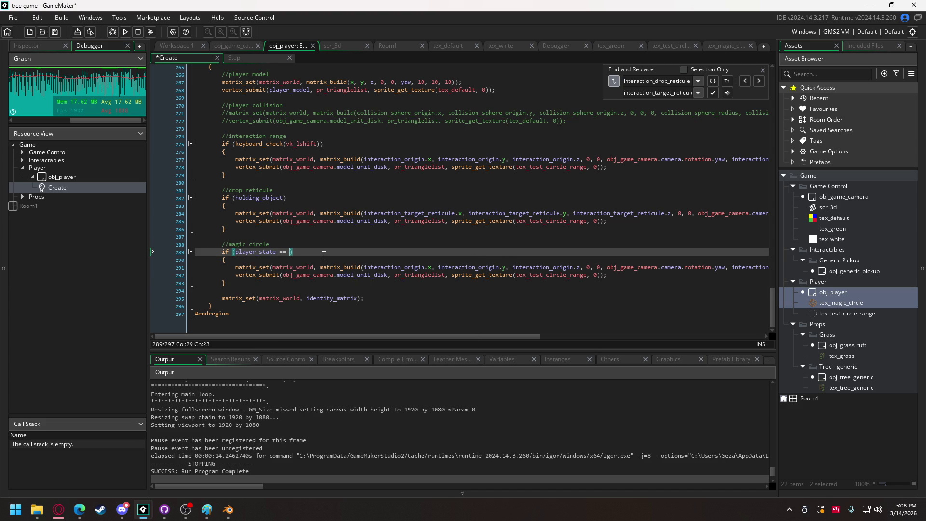
{"action": "type", "text": "player_state_"}
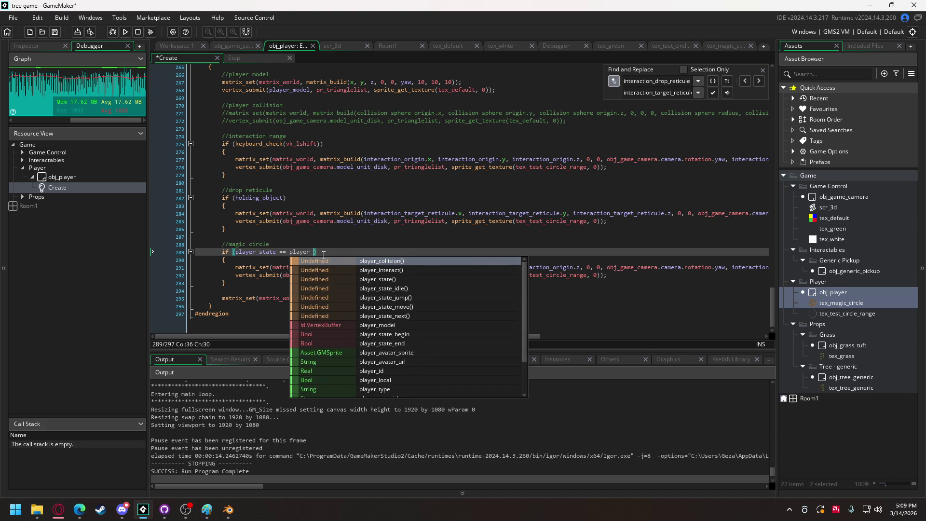
{"action": "type", "text": "cast"}
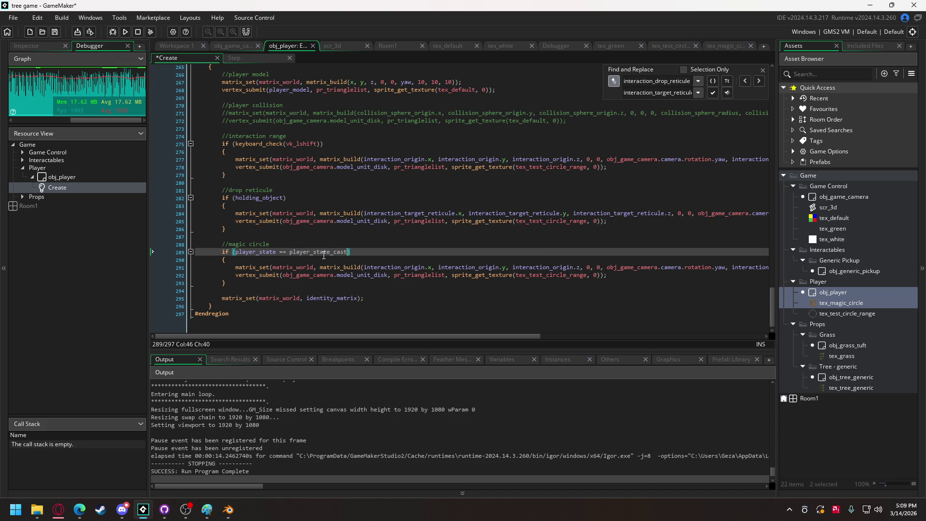
- Delete the two blank lines after player_collision() in player_state_move
{"action": "scroll", "coordinate": [324, 256], "scroll_direction": "up", "scroll_amount": 15}
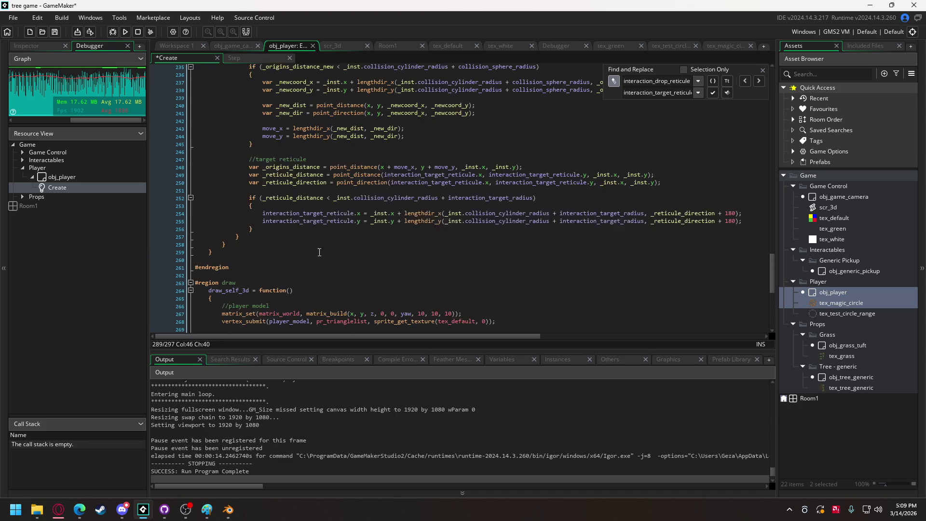
{"action": "scroll", "coordinate": [312, 231], "scroll_direction": "up", "scroll_amount": 6}
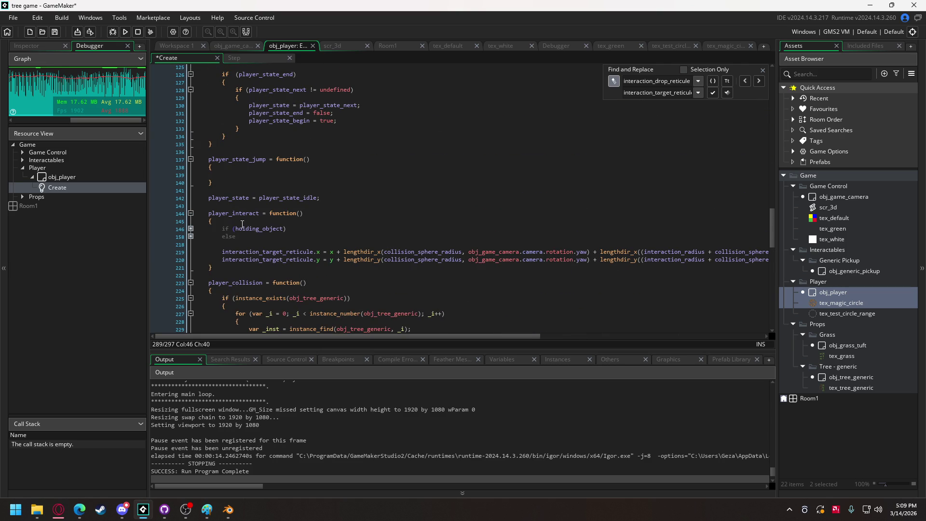
{"action": "scroll", "coordinate": [242, 224], "scroll_direction": "up", "scroll_amount": 3}
{"action": "scroll", "coordinate": [244, 222], "scroll_direction": "up", "scroll_amount": 5}
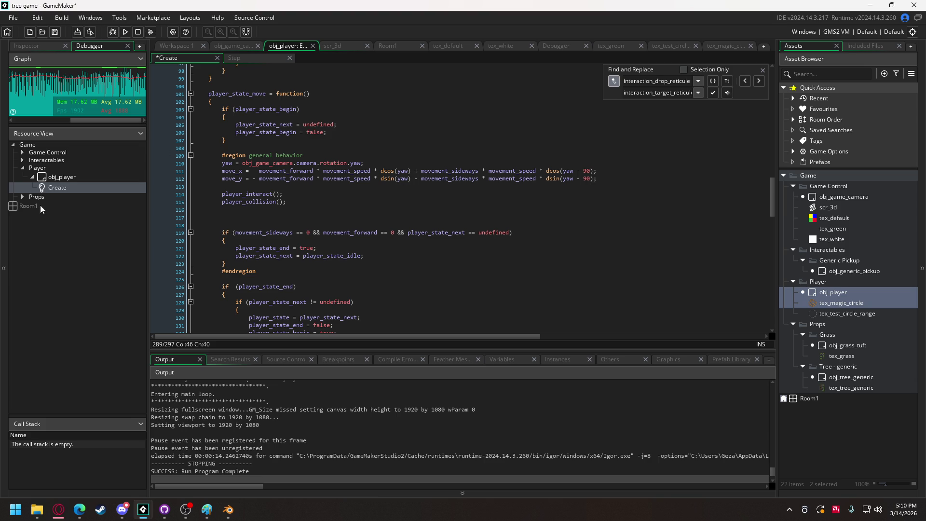
{"action": "left_click", "coordinate": [223, 215]}
{"action": "key", "text": "BackSpace"}
{"action": "key", "text": "BackSpace"}
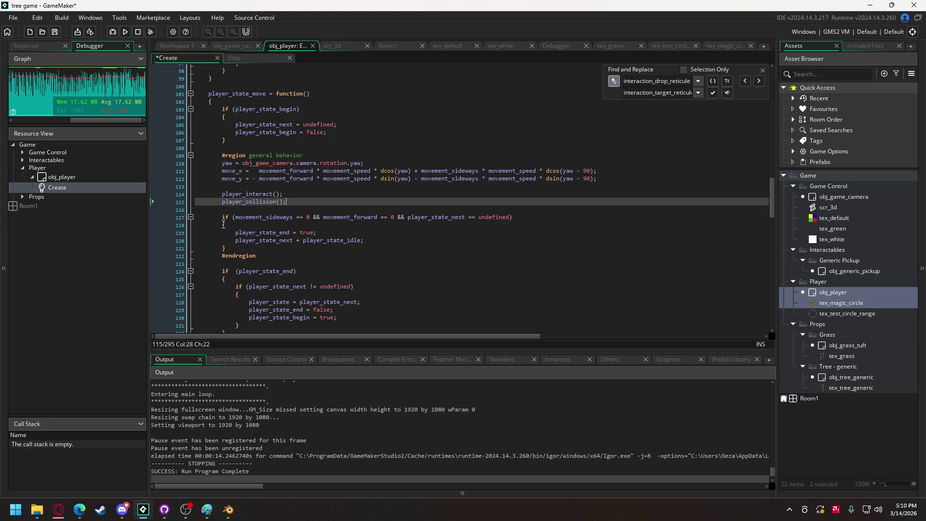
{"action": "scroll", "coordinate": [232, 205], "scroll_direction": "down", "scroll_amount": 12}
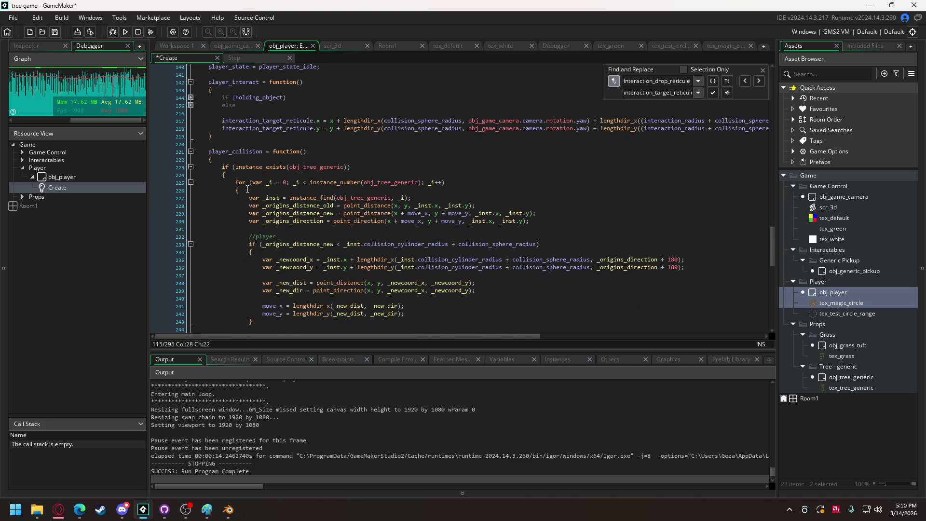
{"action": "scroll", "coordinate": [248, 191], "scroll_direction": "up", "scroll_amount": 5}
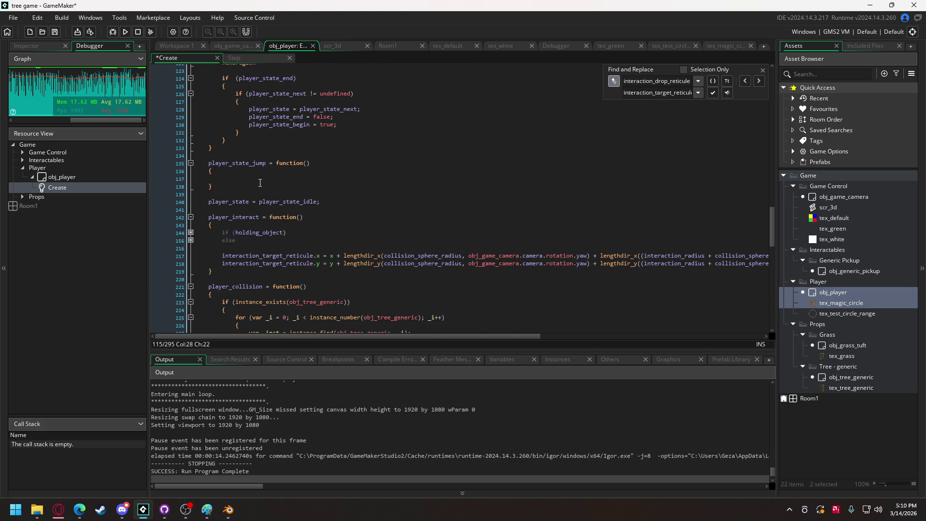
{"action": "left_click", "coordinate": [238, 186]}
- Add player_state_cast = function() with an empty { } body below player_state_jump
{"action": "key", "text": "Return"}
{"action": "key", "text": "Return"}
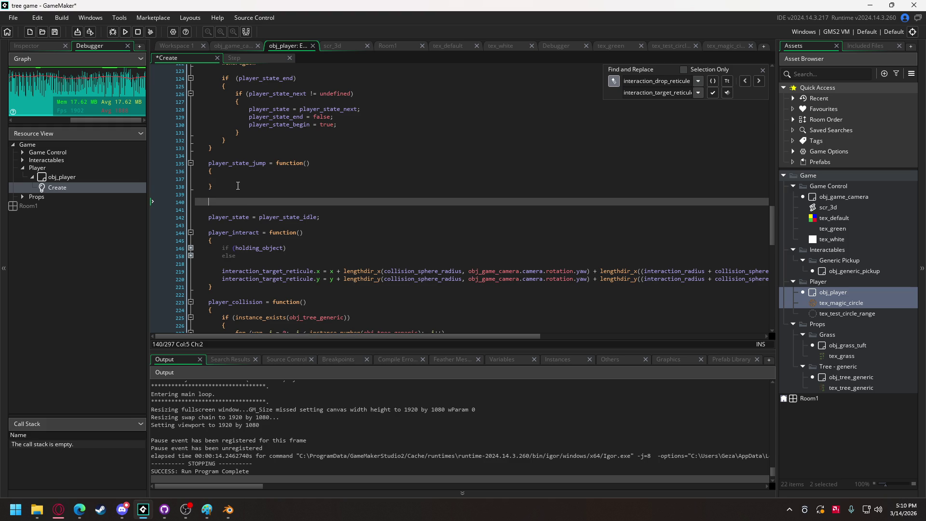
{"action": "type", "text": "pl"}
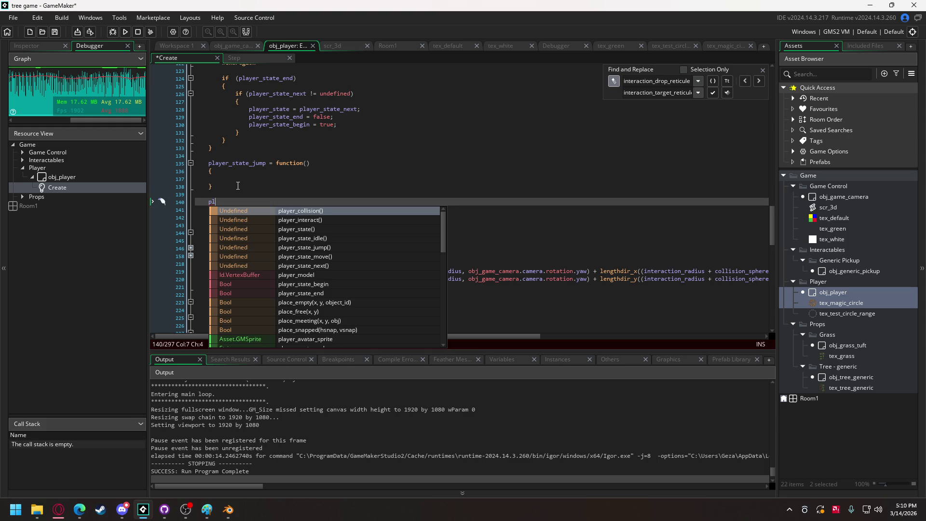
{"action": "type", "text": "ayer_state"}
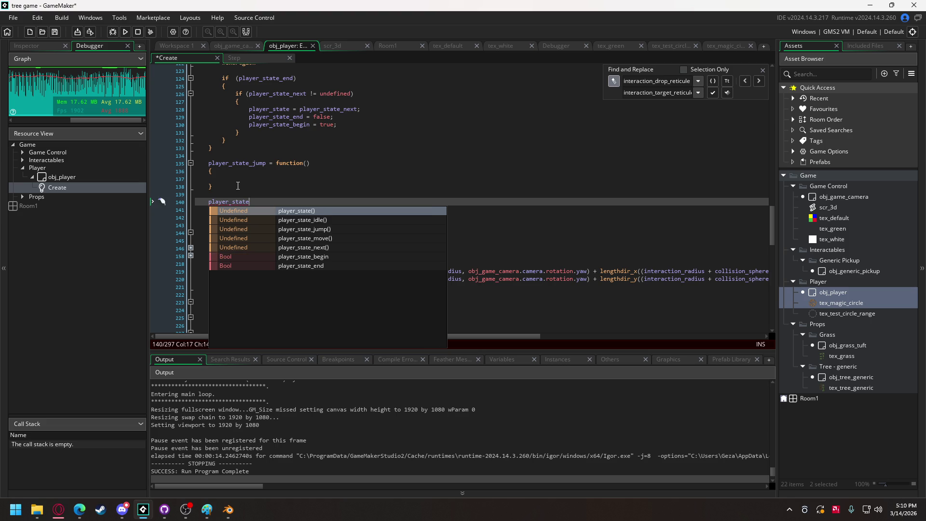
{"action": "type", "text": "_cast = function"}
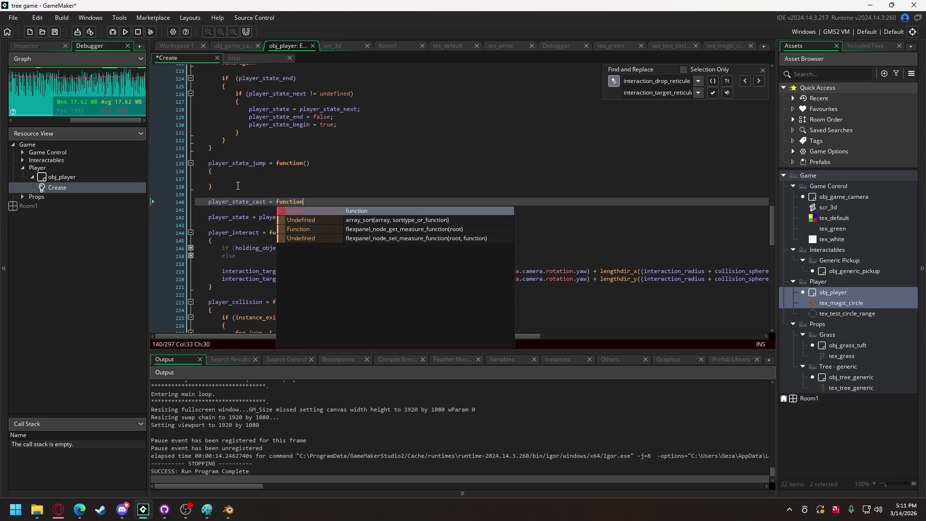
{"action": "type", "text": "()"}
{"action": "key", "text": "Return"}
{"action": "type", "text": "{"}
{"action": "key", "text": "Return"}
{"action": "key", "text": "Return"}
{"action": "type", "text": "}"}
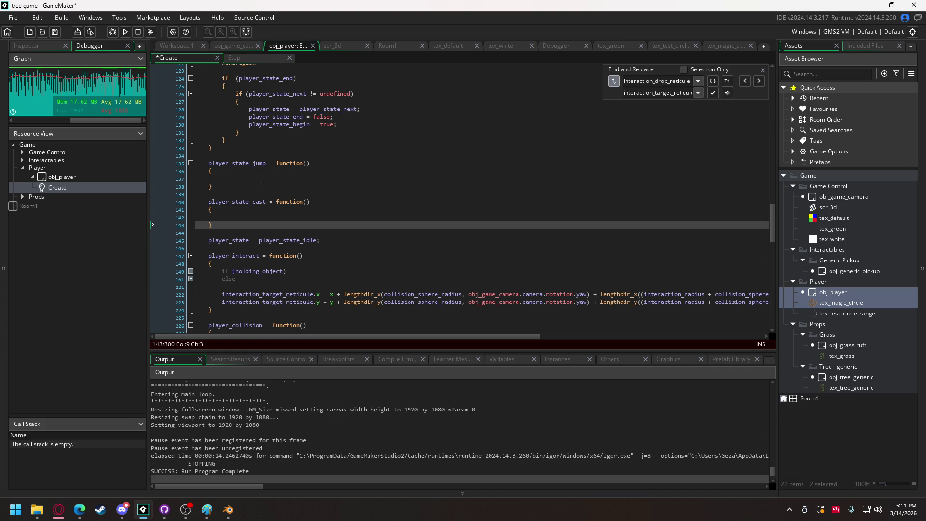
{"action": "scroll", "coordinate": [262, 179], "scroll_direction": "down", "scroll_amount": 8}
{"action": "scroll", "coordinate": [264, 185], "scroll_direction": "up", "scroll_amount": 10}
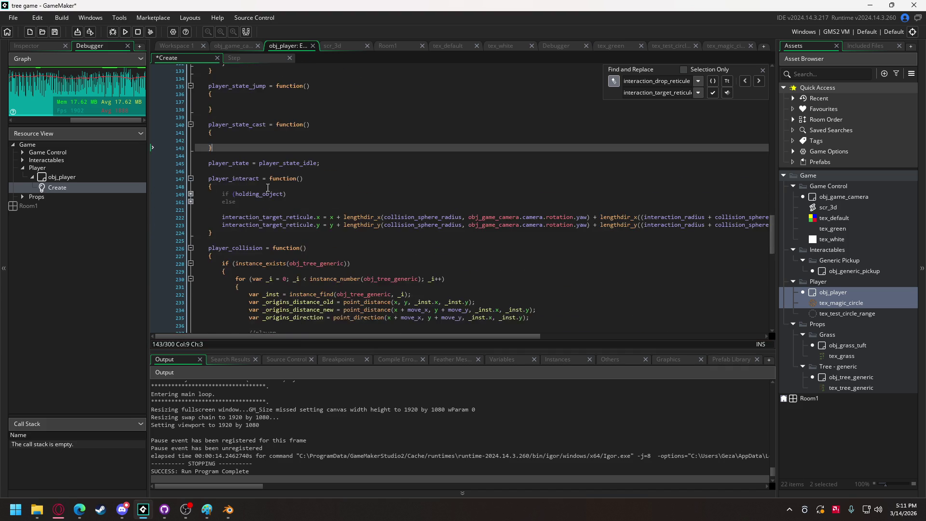
{"action": "scroll", "coordinate": [264, 186], "scroll_direction": "up", "scroll_amount": 1}
{"action": "left_click_drag", "start_coordinate": [227, 197], "coordinate": [222, 135]}
{"action": "key", "text": "ctrl+c"}
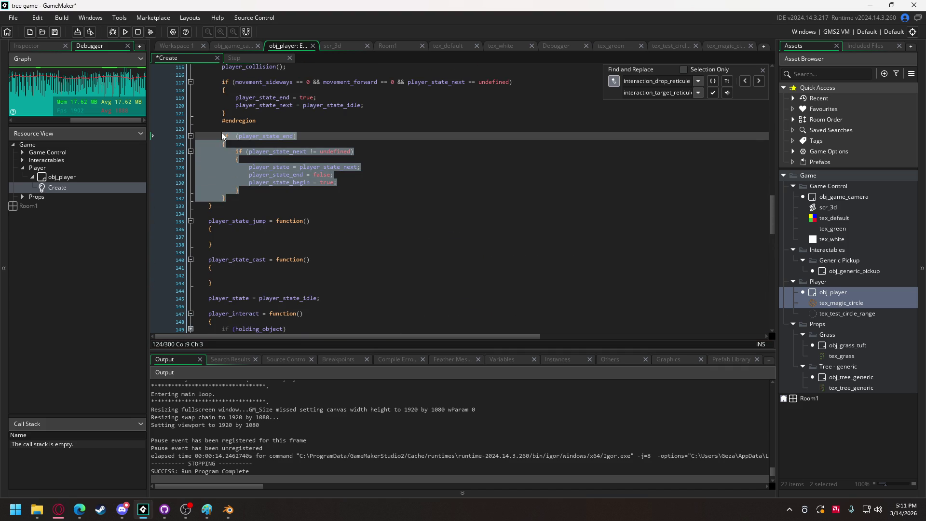
- Paste the state-end transition block into player_state_cast's body
{"action": "left_click", "coordinate": [236, 236]}
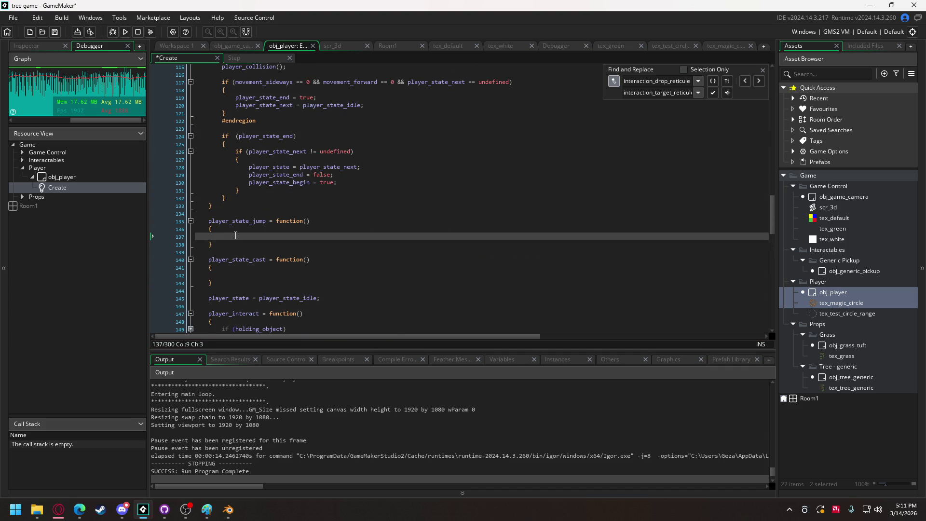
{"action": "left_click", "coordinate": [234, 277]}
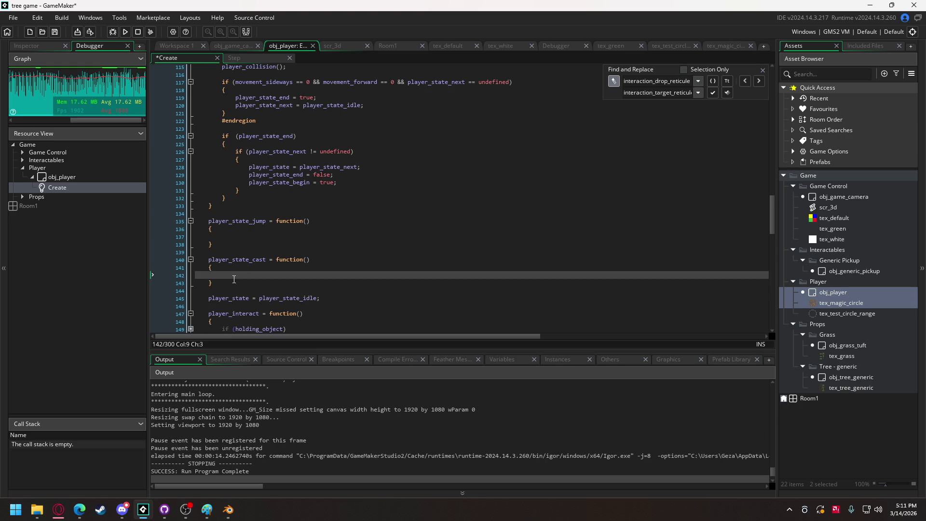
{"action": "key", "text": "ctrl+v"}
{"action": "scroll", "coordinate": [242, 251], "scroll_direction": "up", "scroll_amount": 8}
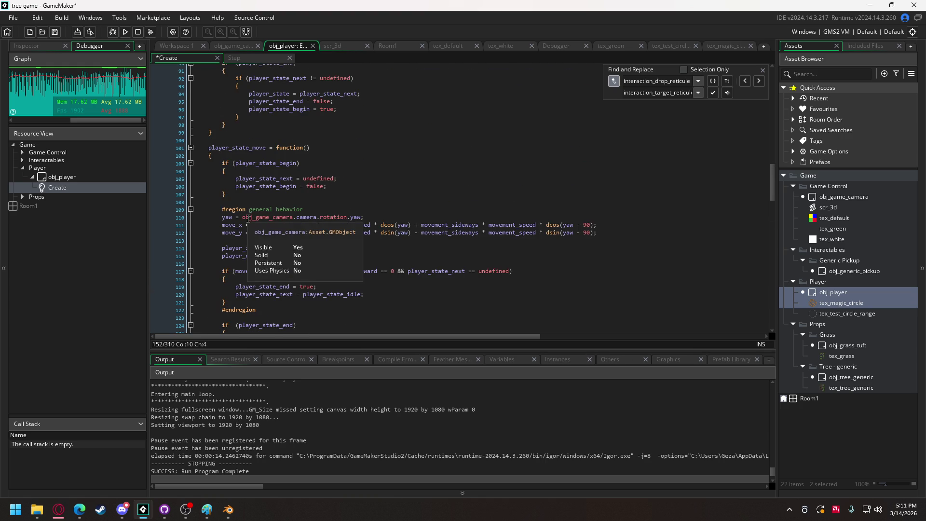
- Copy player_state_move's begin block above it and add an empty #region behavior / #endregion section
{"action": "left_click_drag", "start_coordinate": [226, 195], "coordinate": [223, 163]}
{"action": "key", "text": "ctrl+c"}
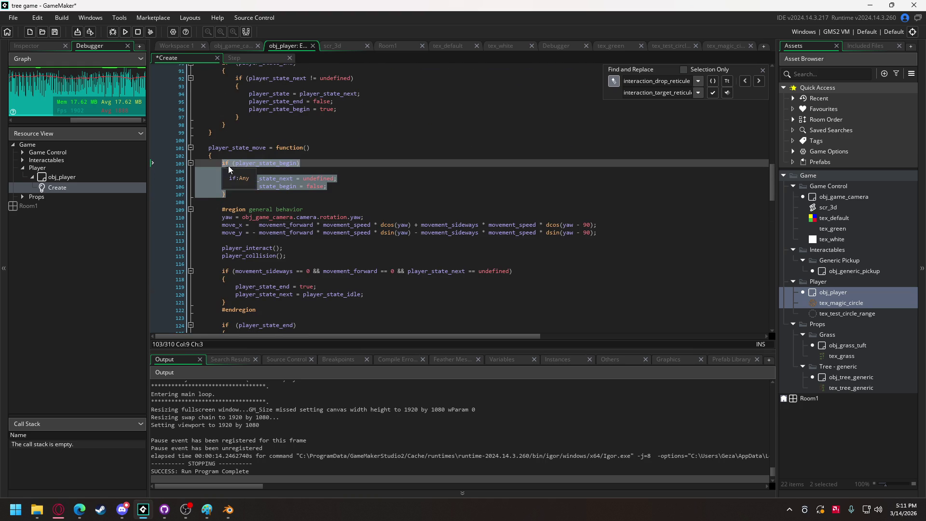
{"action": "scroll", "coordinate": [249, 233], "scroll_direction": "down", "scroll_amount": 8}
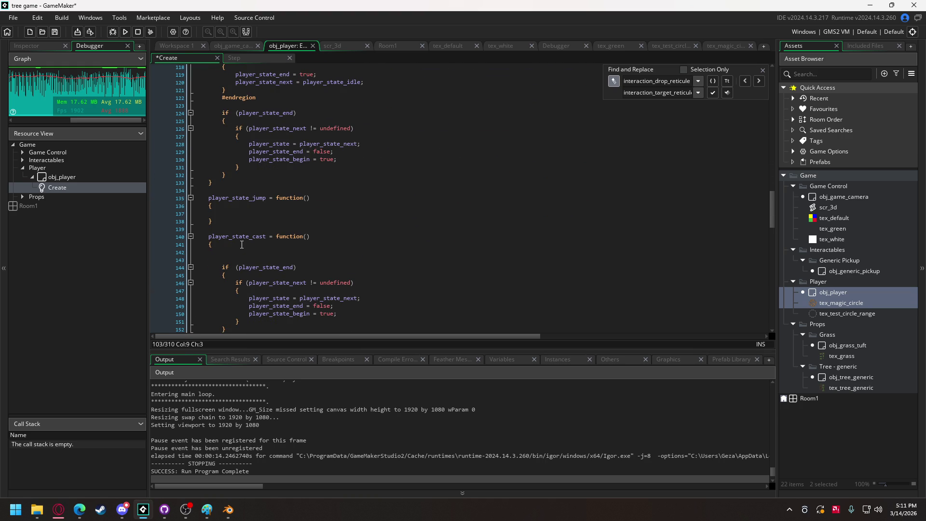
{"action": "left_click", "coordinate": [242, 252]}
{"action": "scroll", "coordinate": [243, 249], "scroll_direction": "down", "scroll_amount": 2}
{"action": "key", "text": "ctrl+v"}
{"action": "key", "text": "Return"}
{"action": "key", "text": "Return"}
{"action": "type", "text": "#regio"}
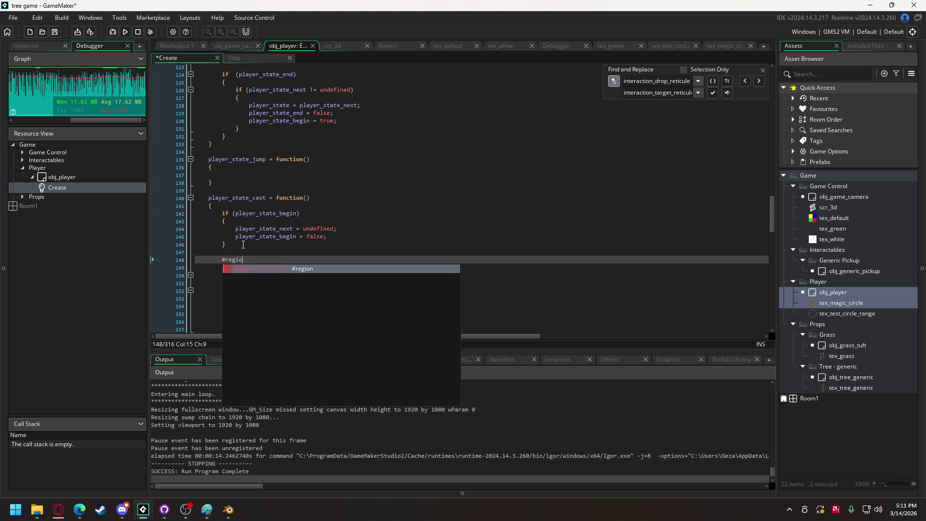
{"action": "type", "text": "n behaviot"}
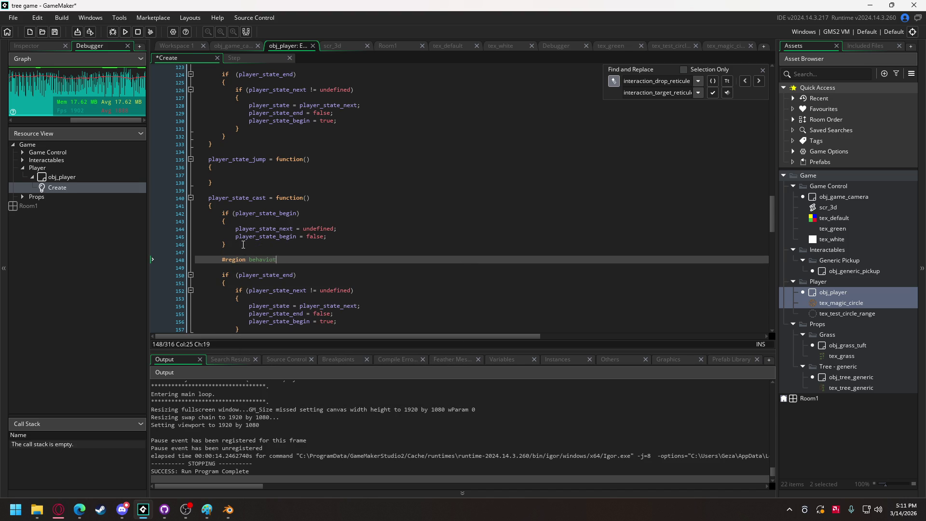
{"action": "key", "text": "Return"}
{"action": "key", "text": "Return"}
{"action": "type", "text": "#endre"}
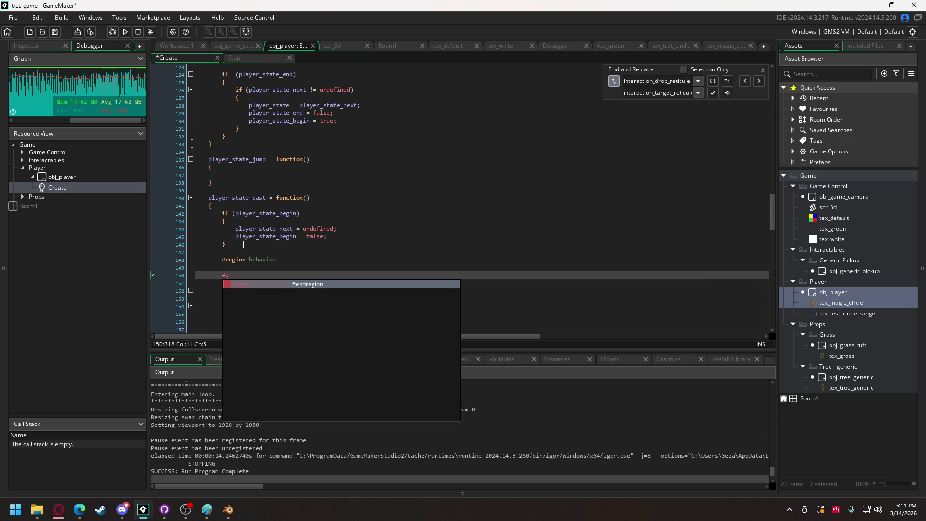
{"action": "type", "text": "gion"}
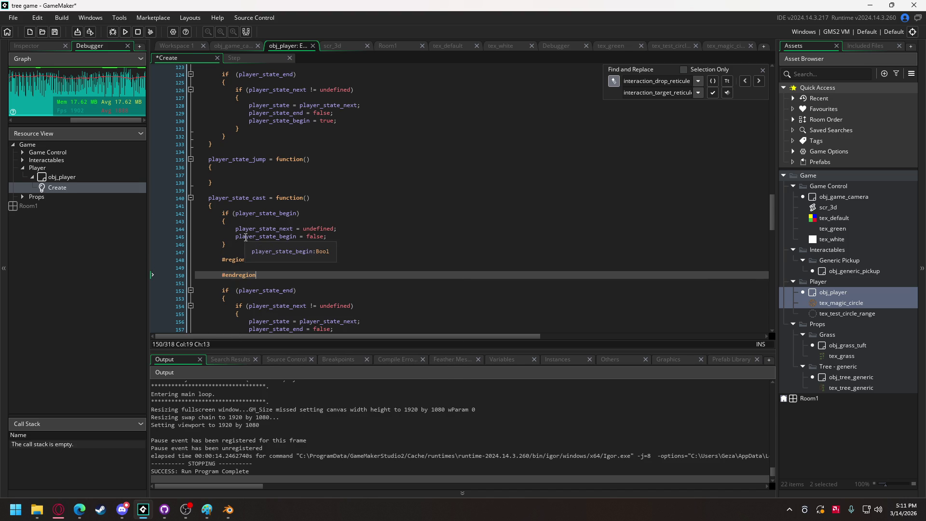
- Copy player_state_cast's full body into player_state_jump
{"action": "left_click", "coordinate": [223, 214]}
{"action": "mouse_move", "coordinate": [222, 213]}
{"action": "left_mouse_down"}
{"action": "mouse_move", "coordinate": [244, 257]}
{"action": "mouse_move", "coordinate": [249, 316]}
{"action": "left_mouse_up"}
{"action": "key", "text": "ctrl+c"}
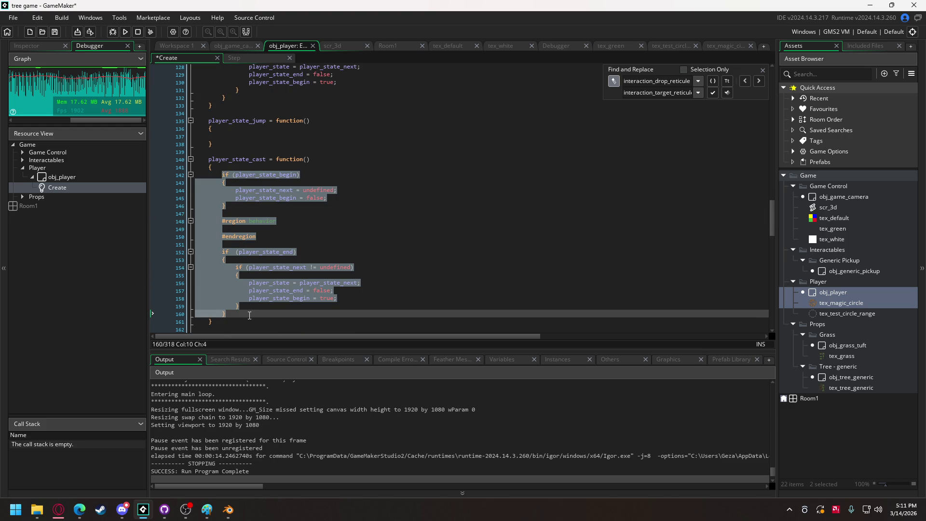
{"action": "left_click", "coordinate": [224, 134]}
{"action": "key", "text": "ctrl+v"}
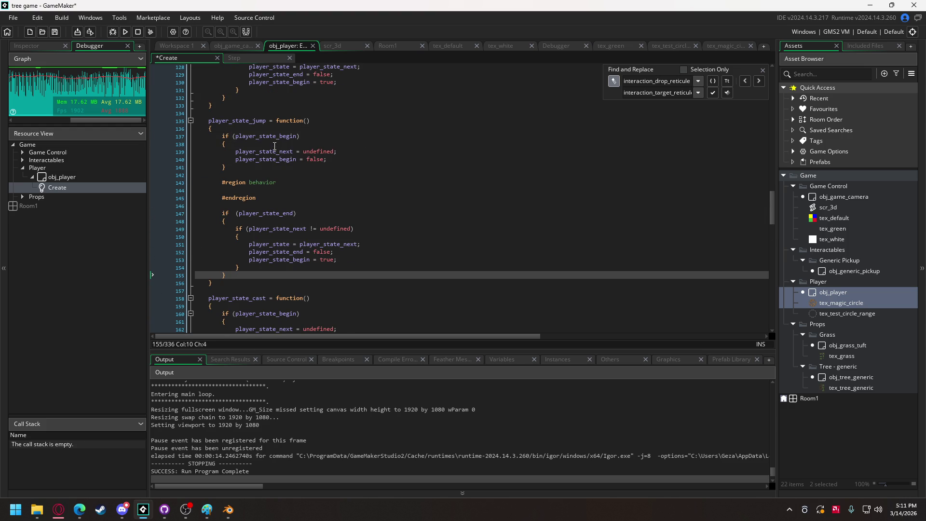